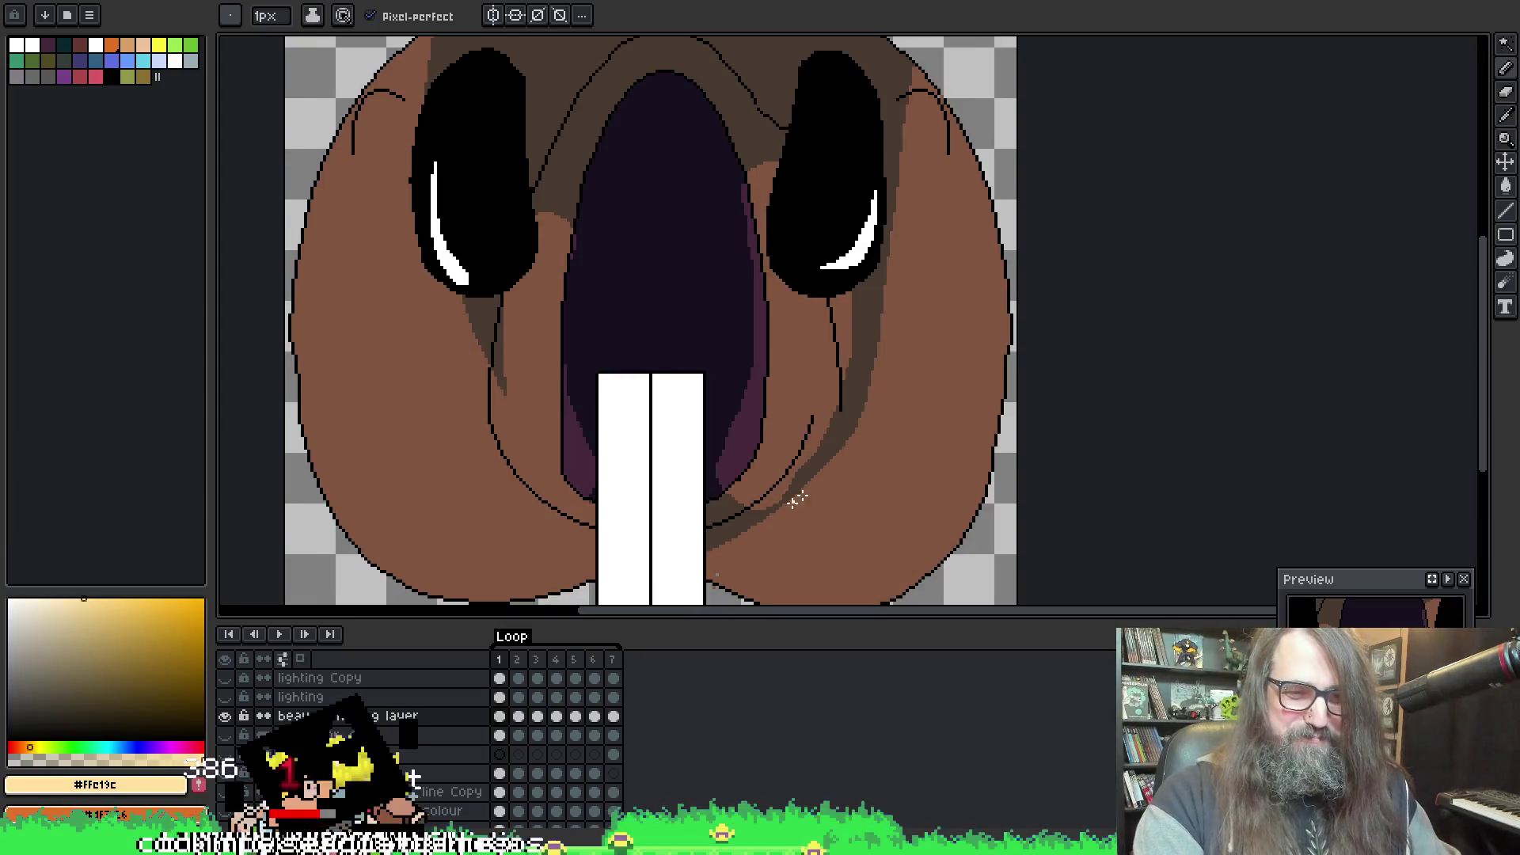
Step: With the Magic Wand active, insert a new empty layer and make it the editing layer
left_click_drag(787, 502, 895, 397)
key("w")
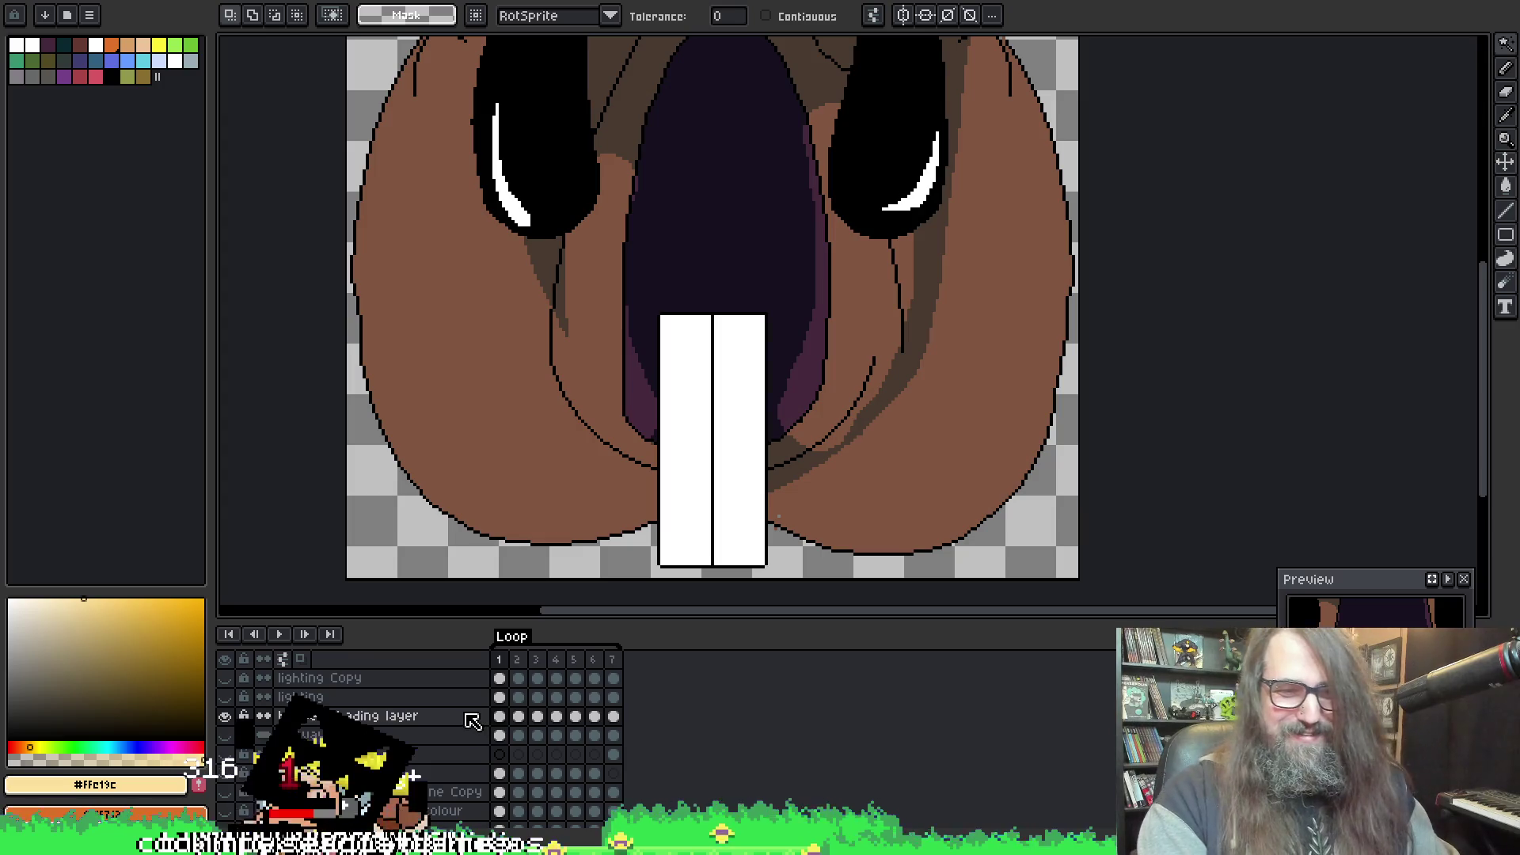
key("shift+n")
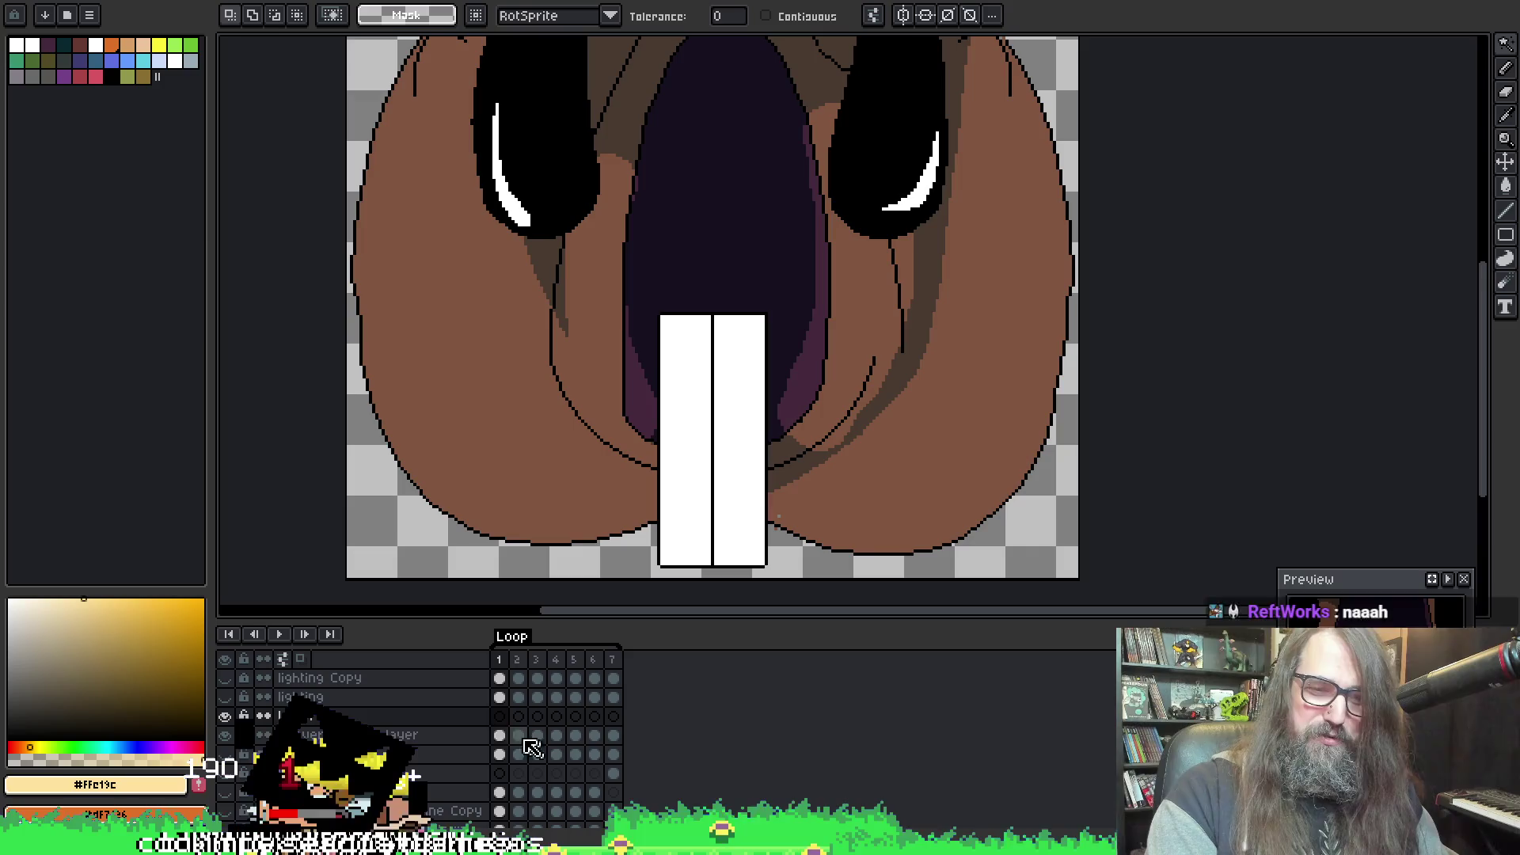
left_click(406, 719)
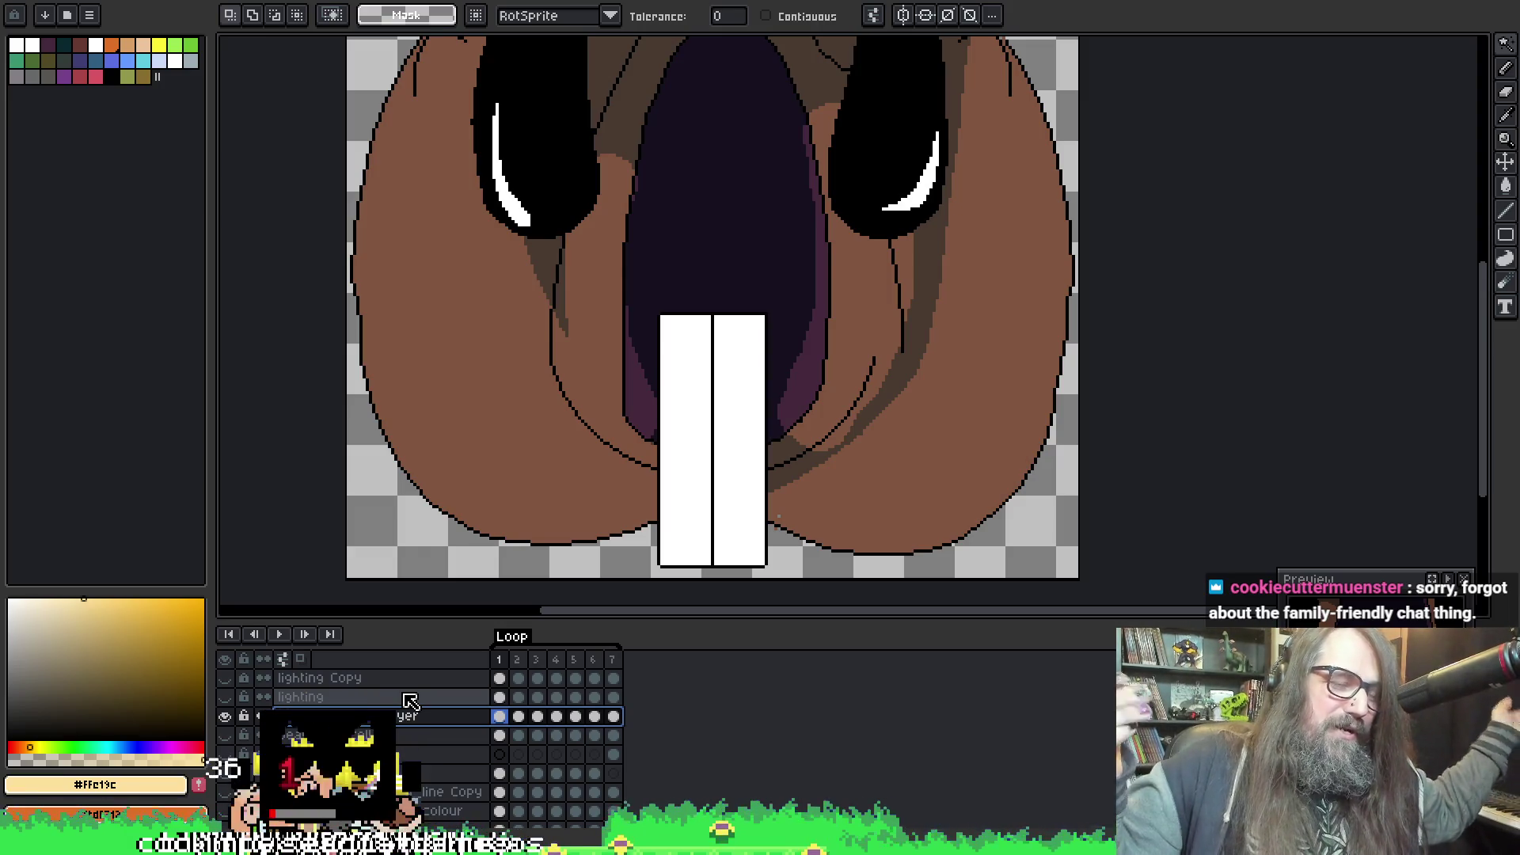
Step: Enlarge the brush and sample the beaver face's brown colour
key("space")
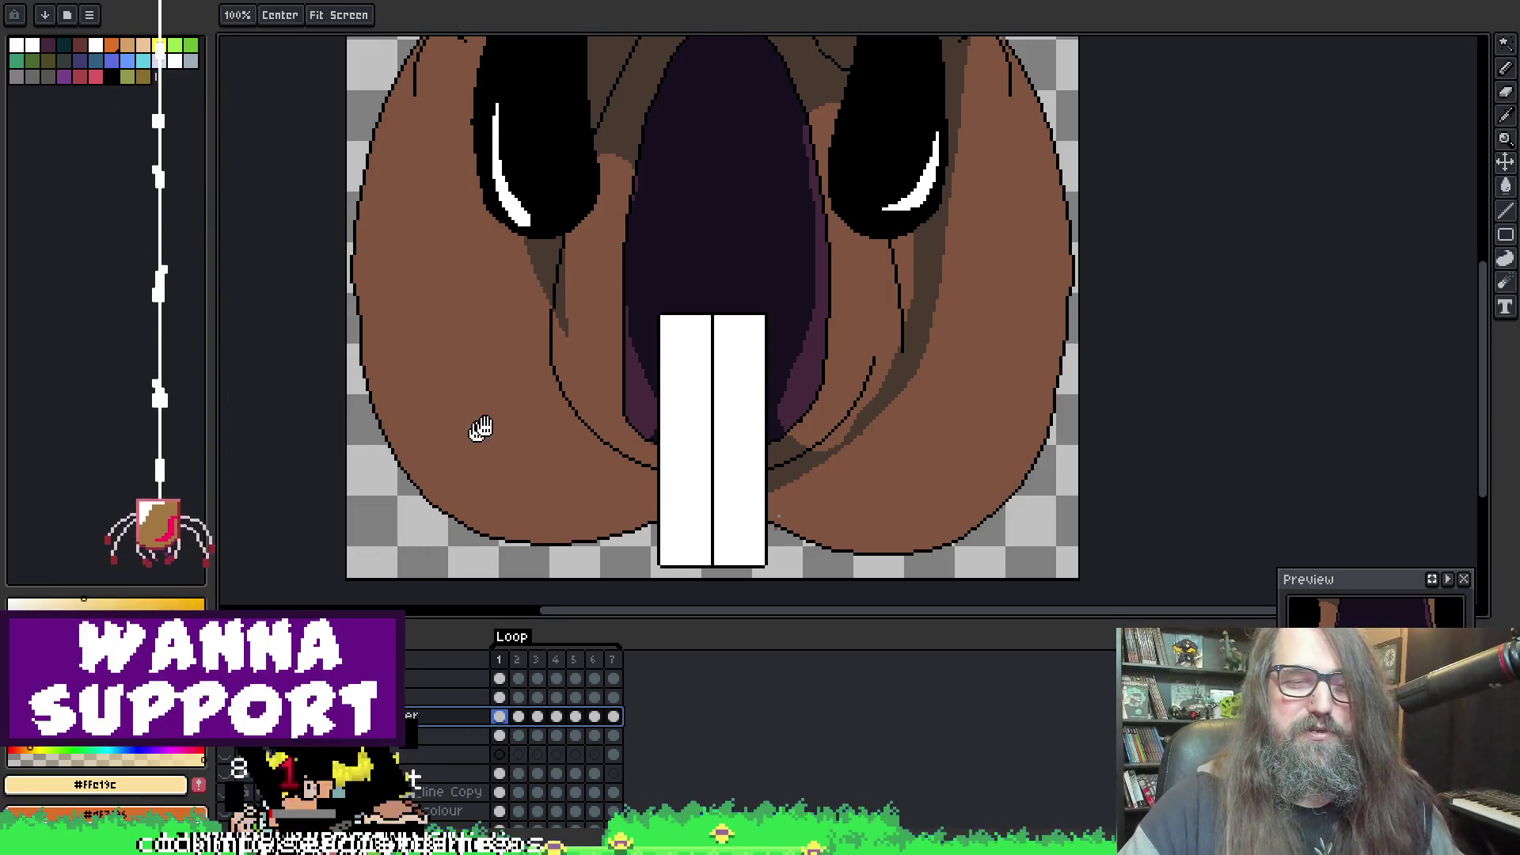
left_click_drag(480, 429, 488, 428)
key("b")
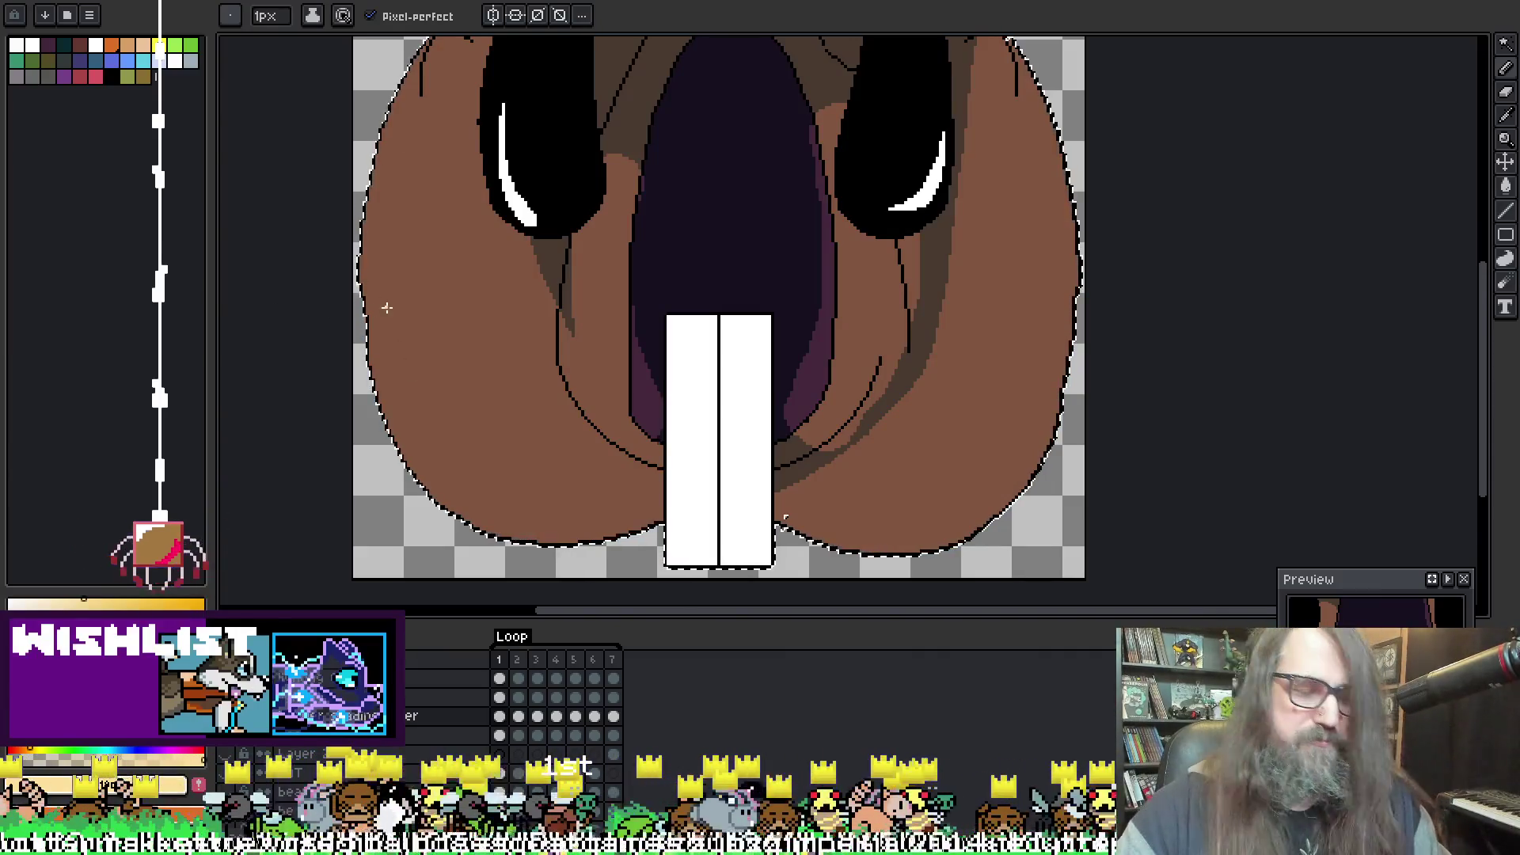
key("plus")
key("plus")
key("plus")
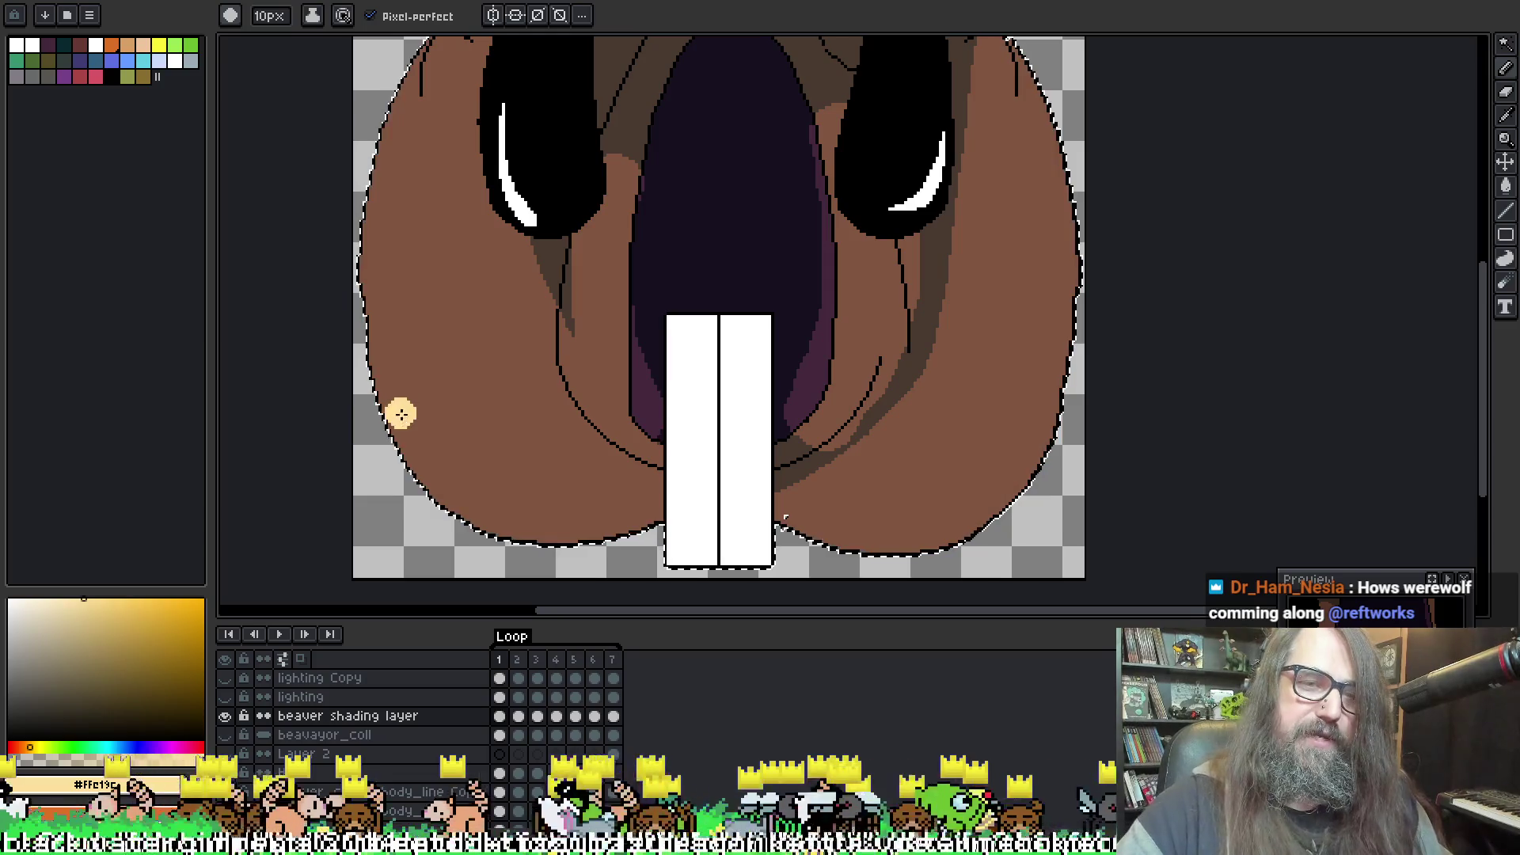
key("alt")
key("alt")
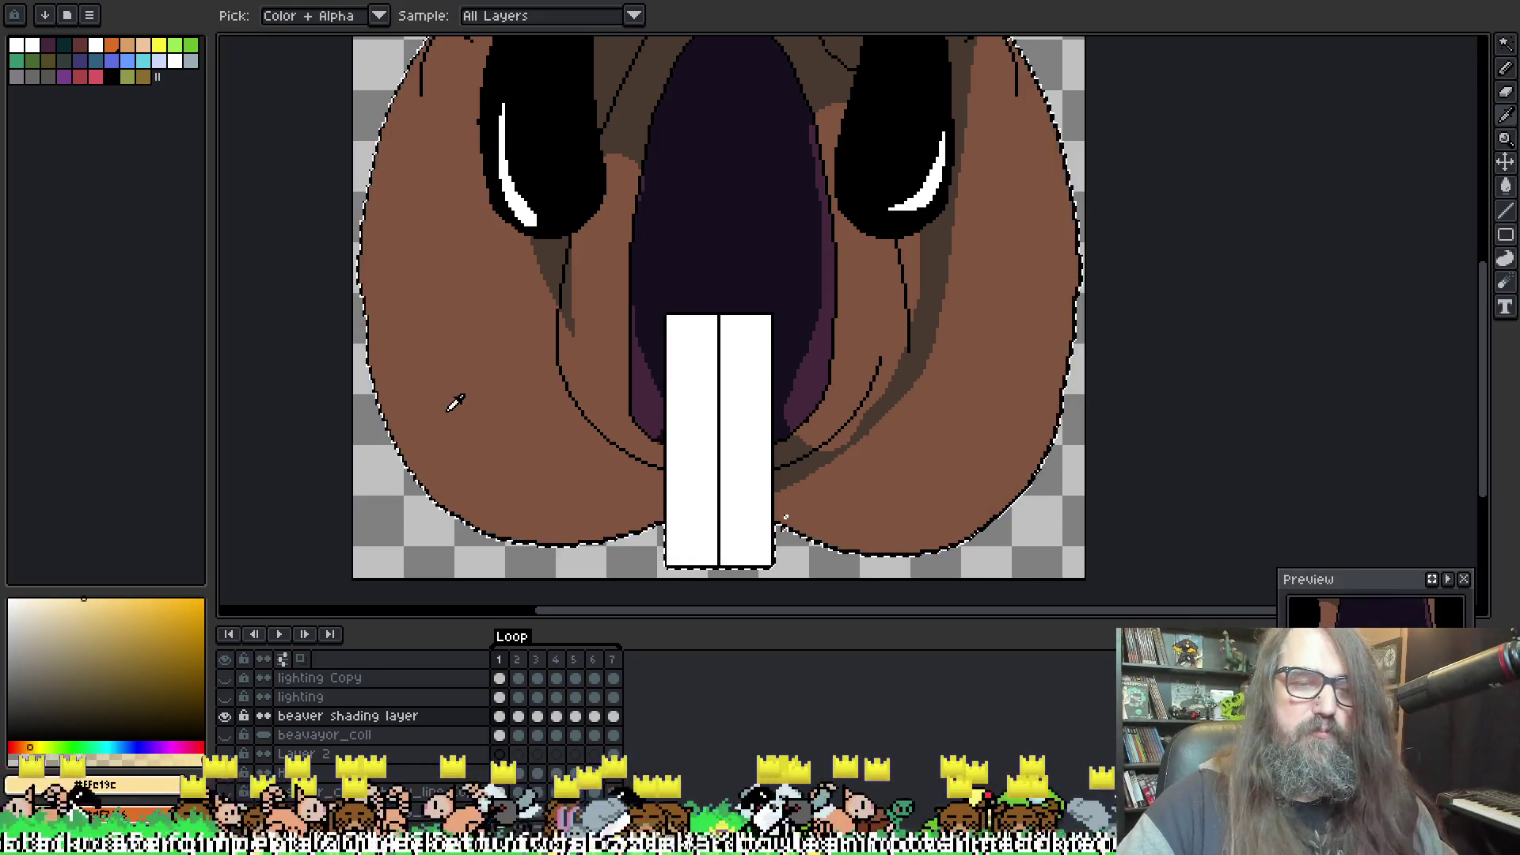
left_click(428, 455, "alt")
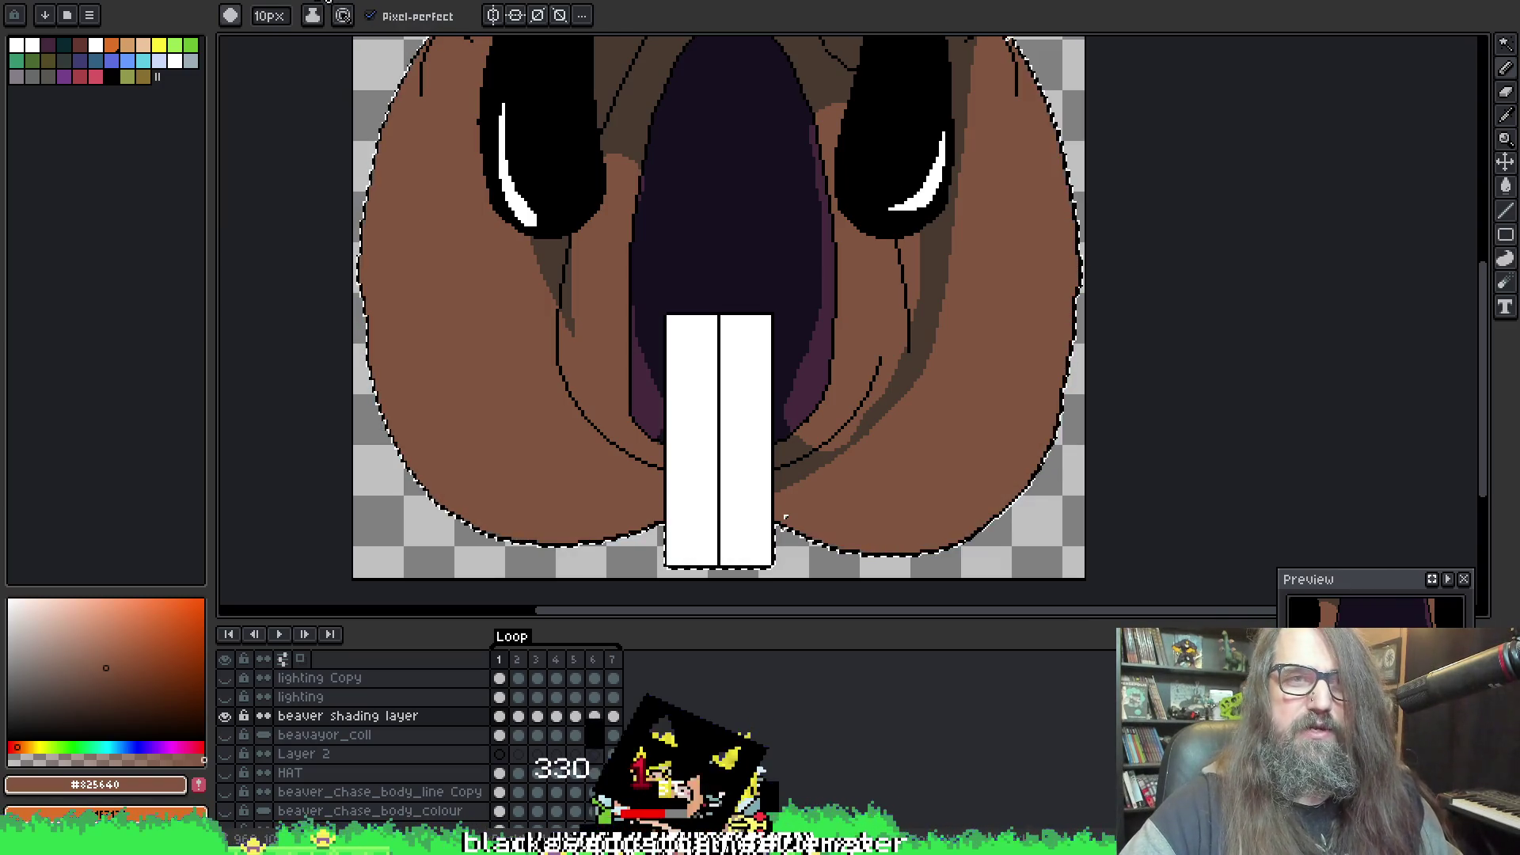
Step: Paint a cream #ffe19c patch on the left cheek with the 19px brush
key("ctrl+Tab")
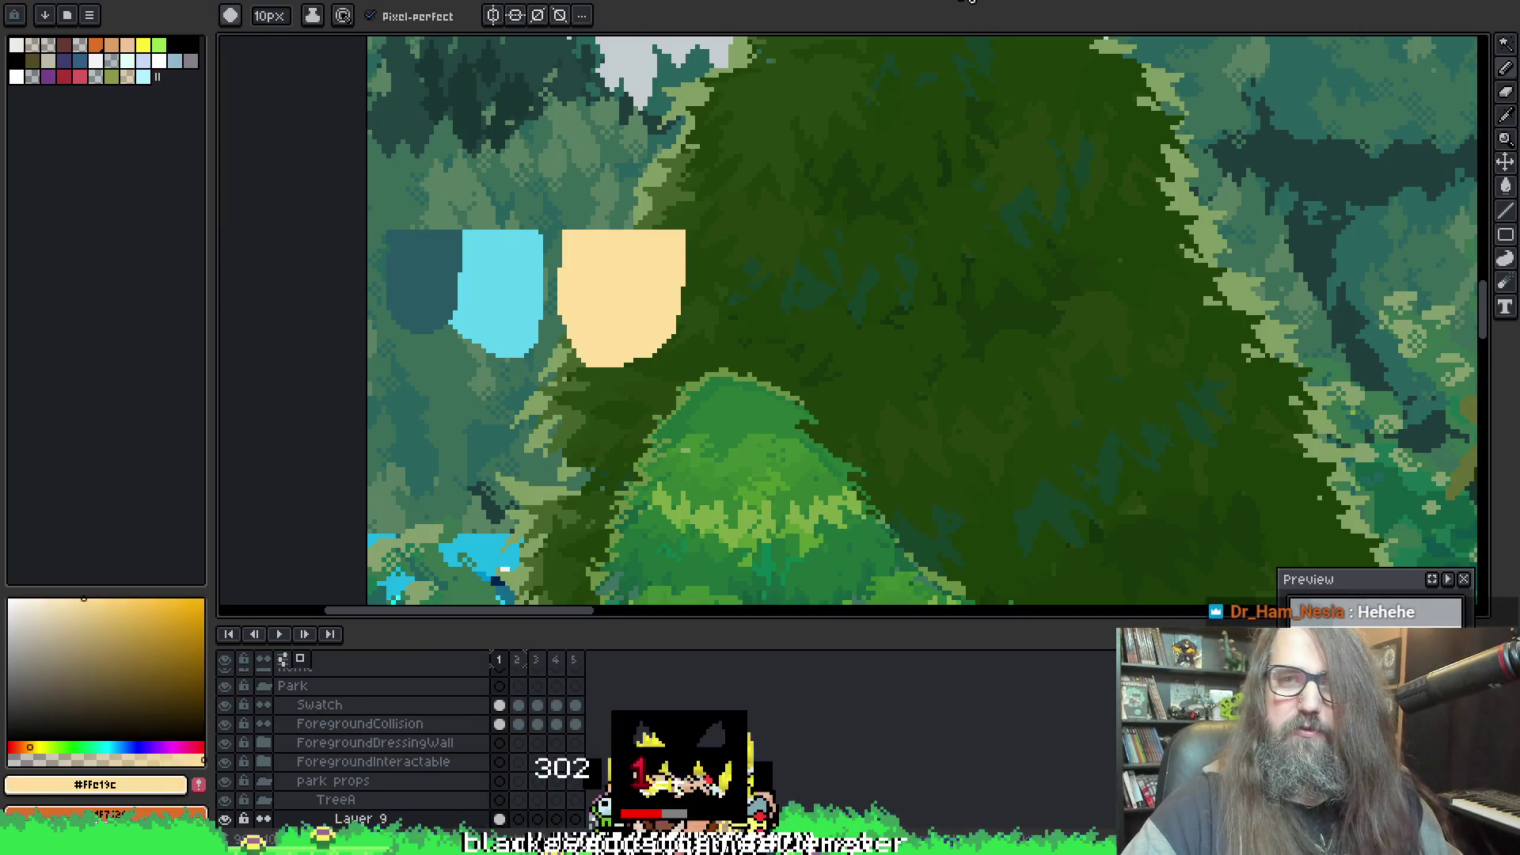
key("ctrl+Tab")
left_click_drag(575, 307, 577, 350)
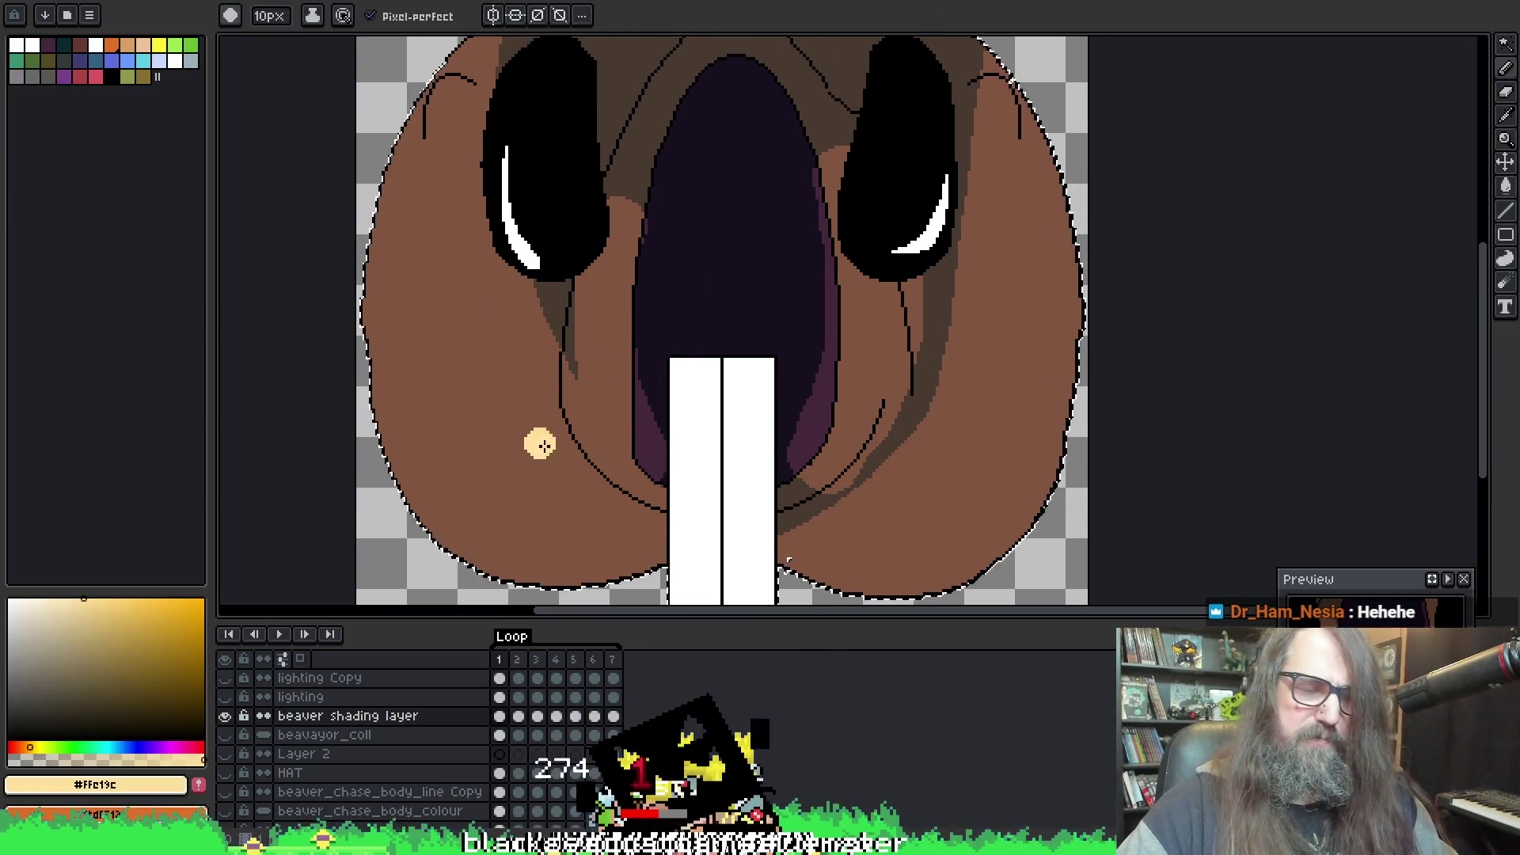
key("b")
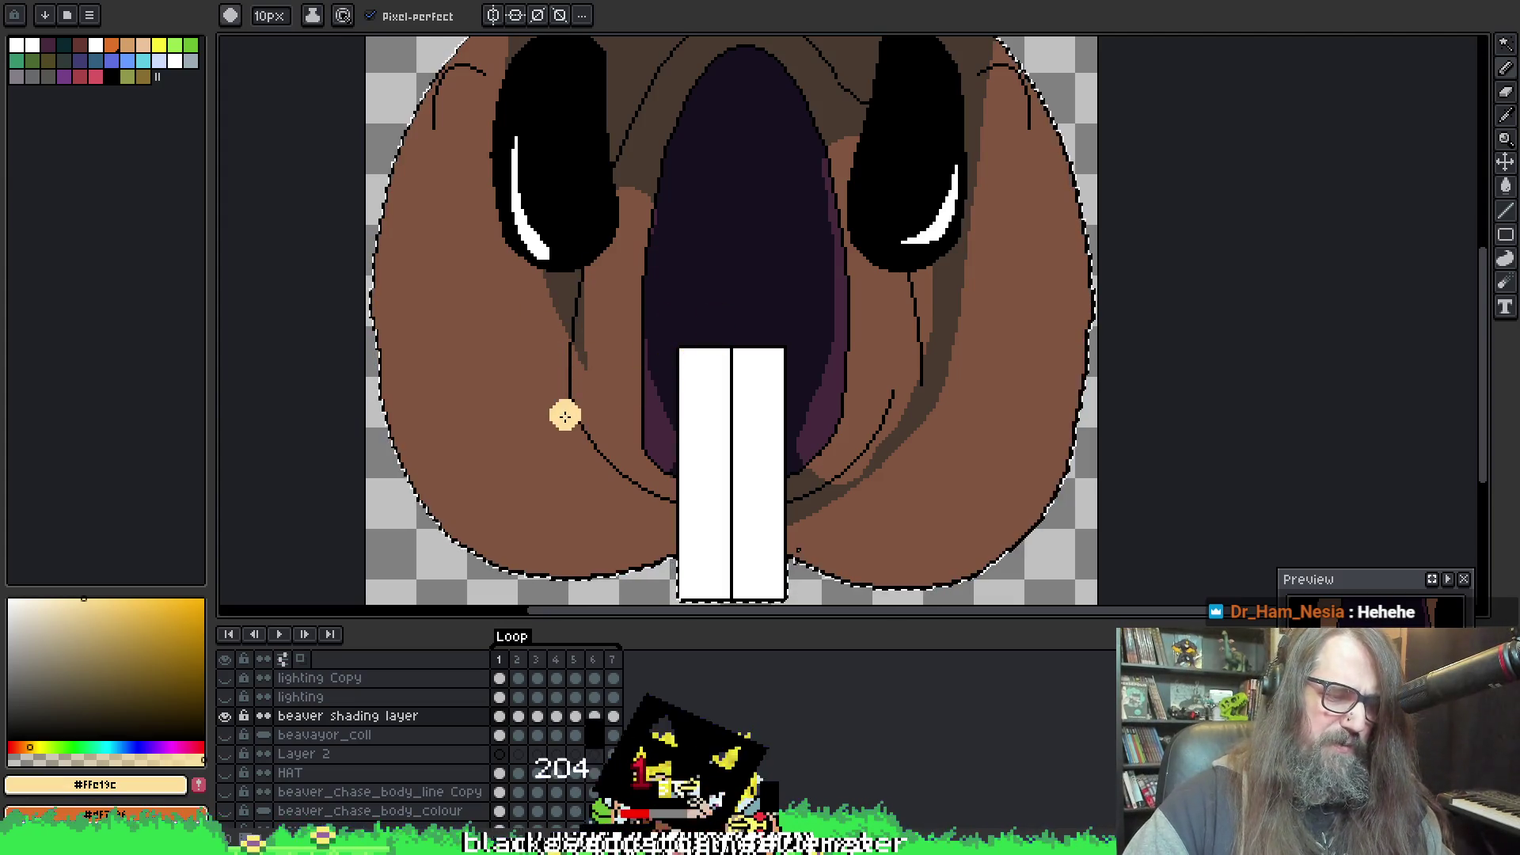
scroll(515, 440, "up", 9)
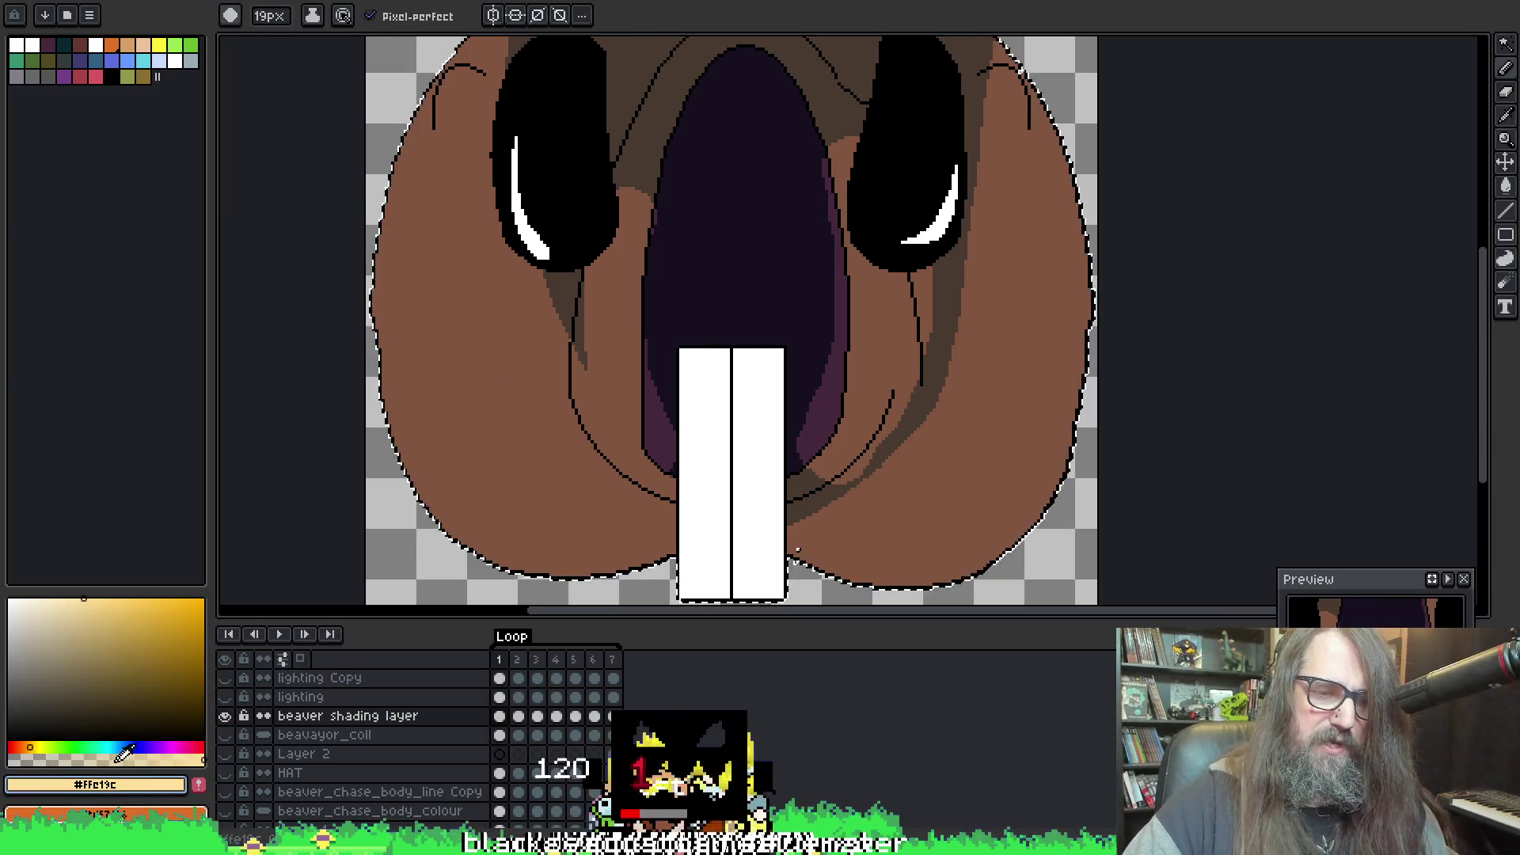
left_click_drag(488, 499, 554, 428)
Step: Undo the cream patch and make the paint colour mostly transparent in HSV sliders
key("ctrl+z")
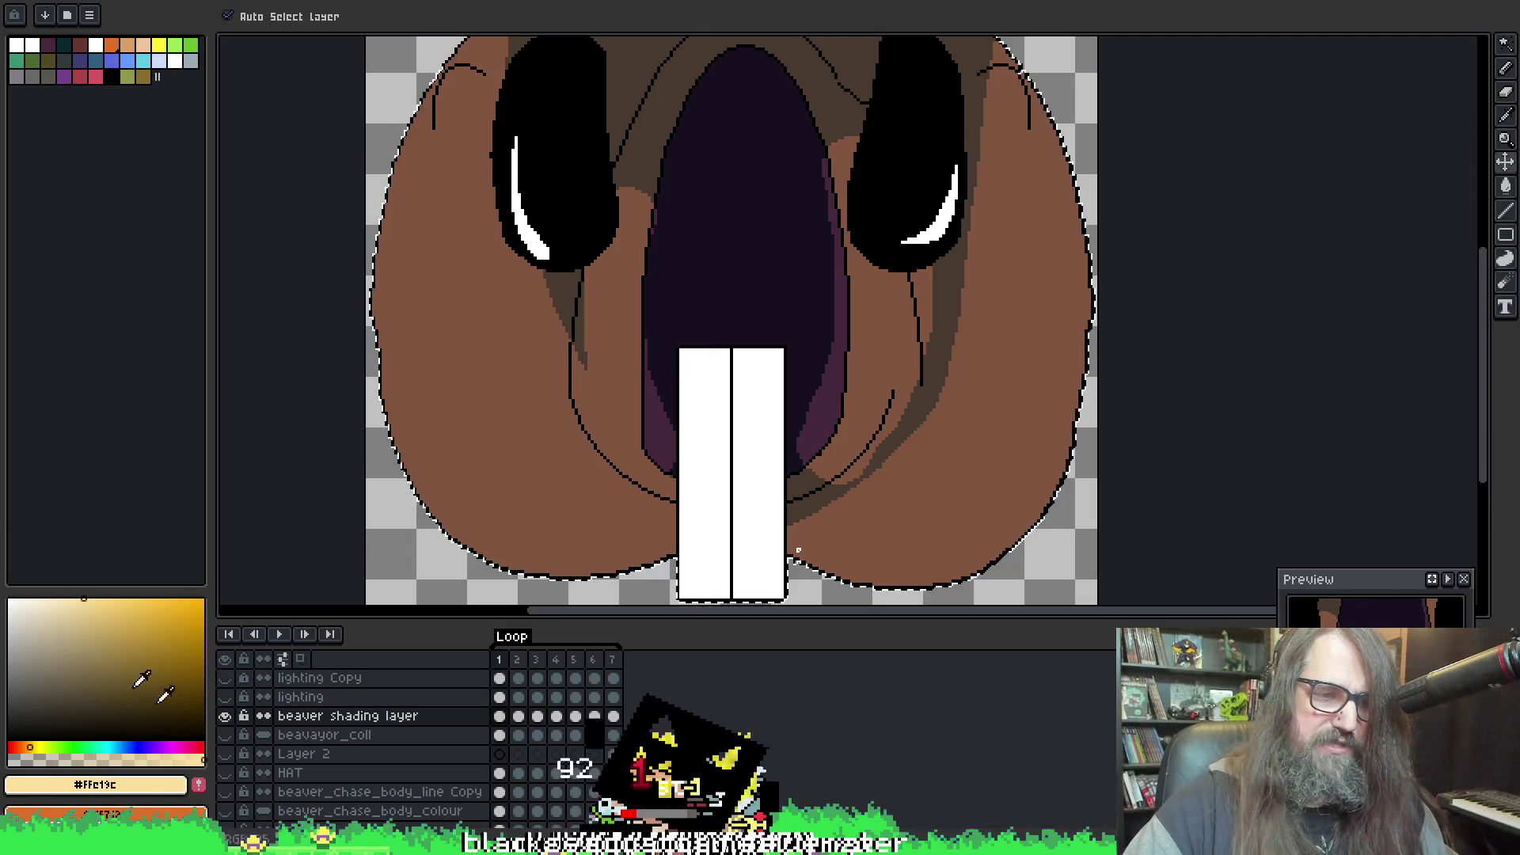
left_click(135, 784)
mouse_move(407, 665)
left_mouse_down()
mouse_move(843, 646)
mouse_move(1096, 663)
left_mouse_up()
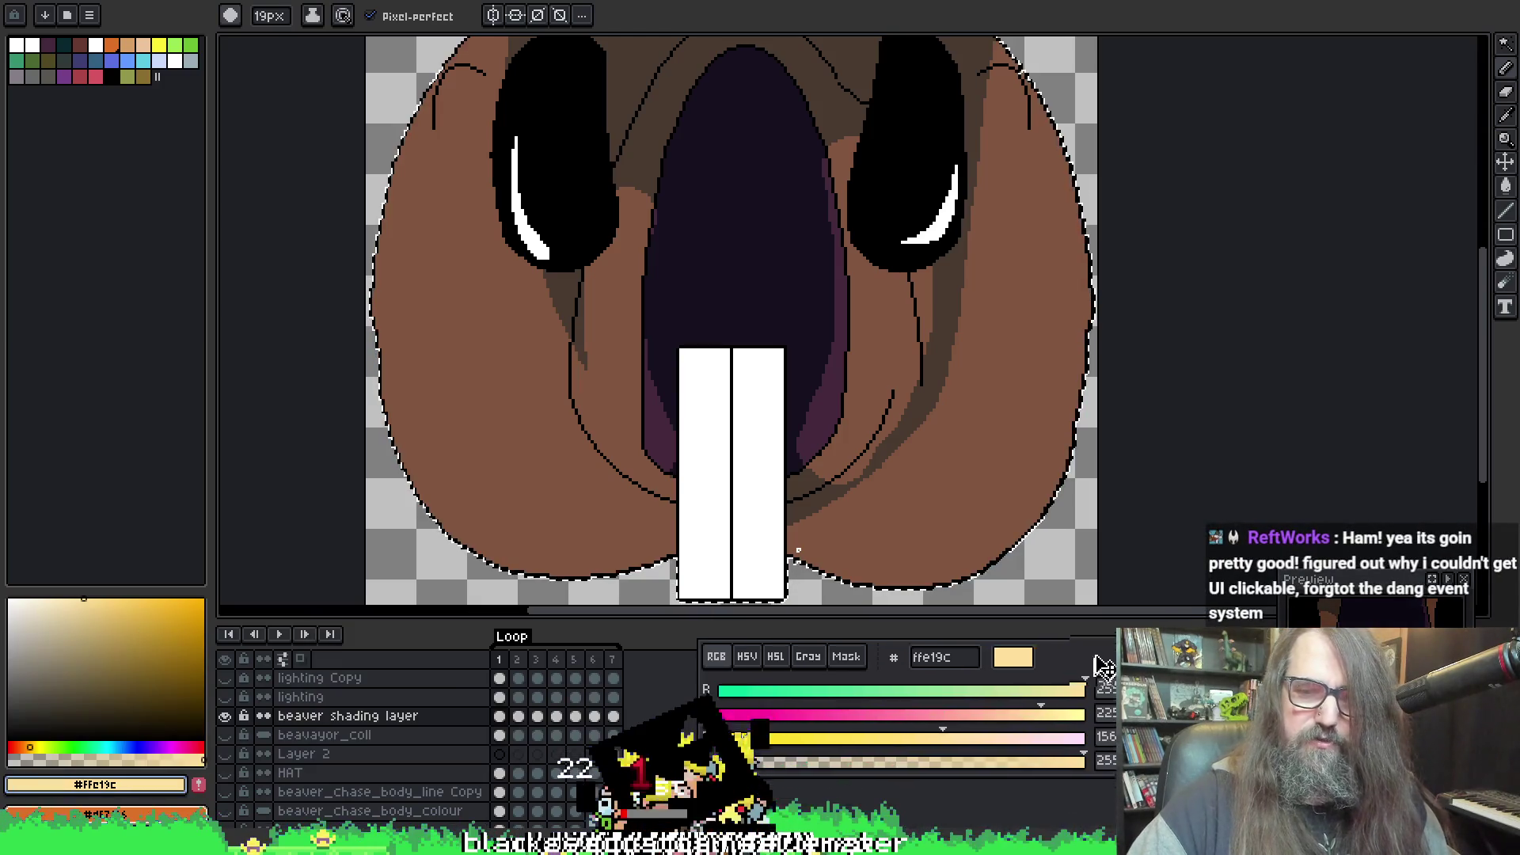
left_click(743, 648)
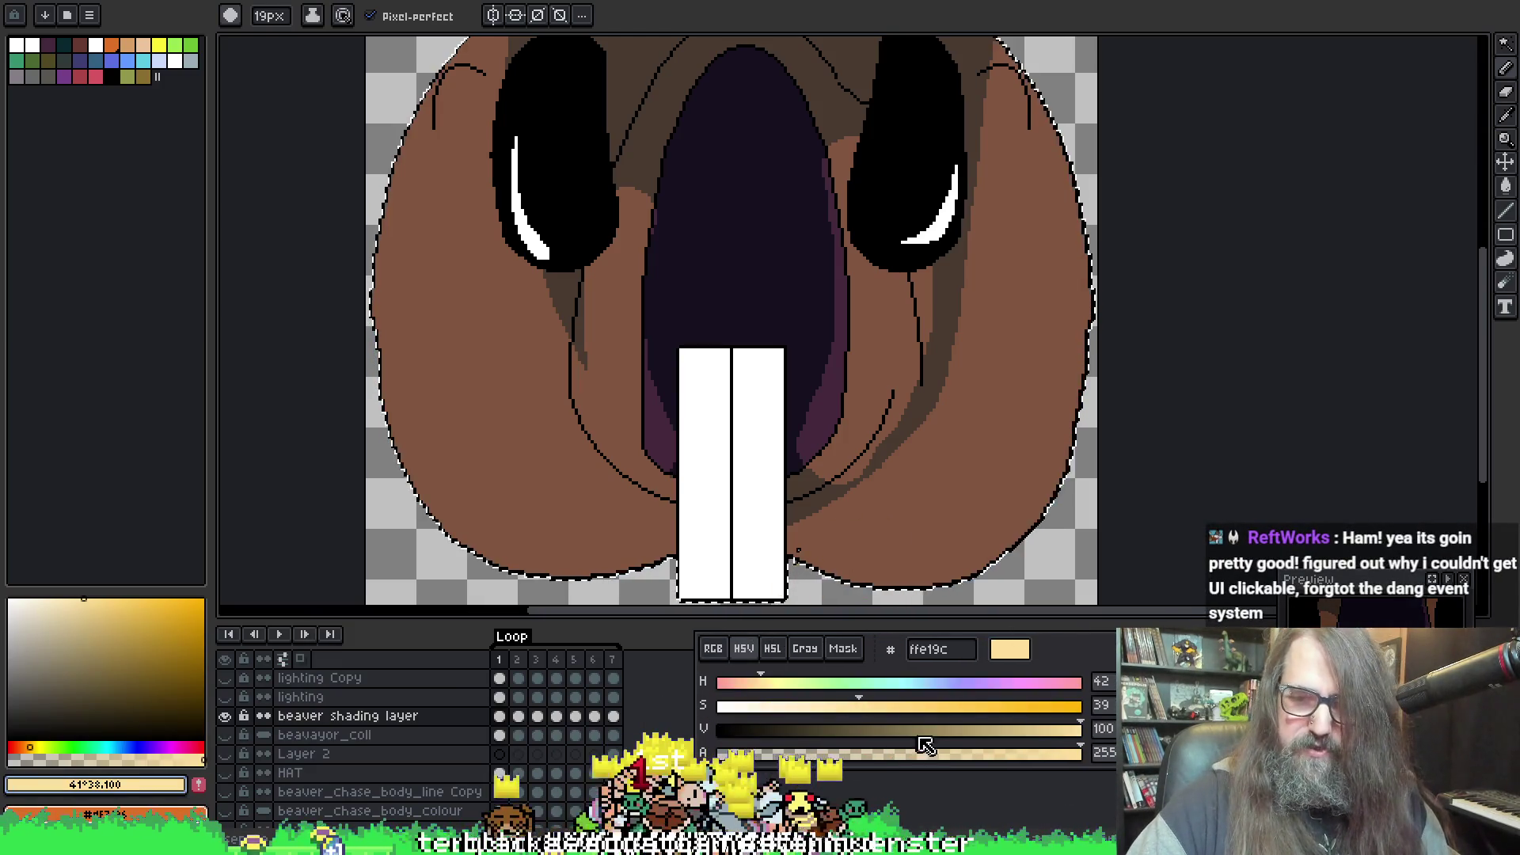
left_click_drag(800, 754, 803, 756)
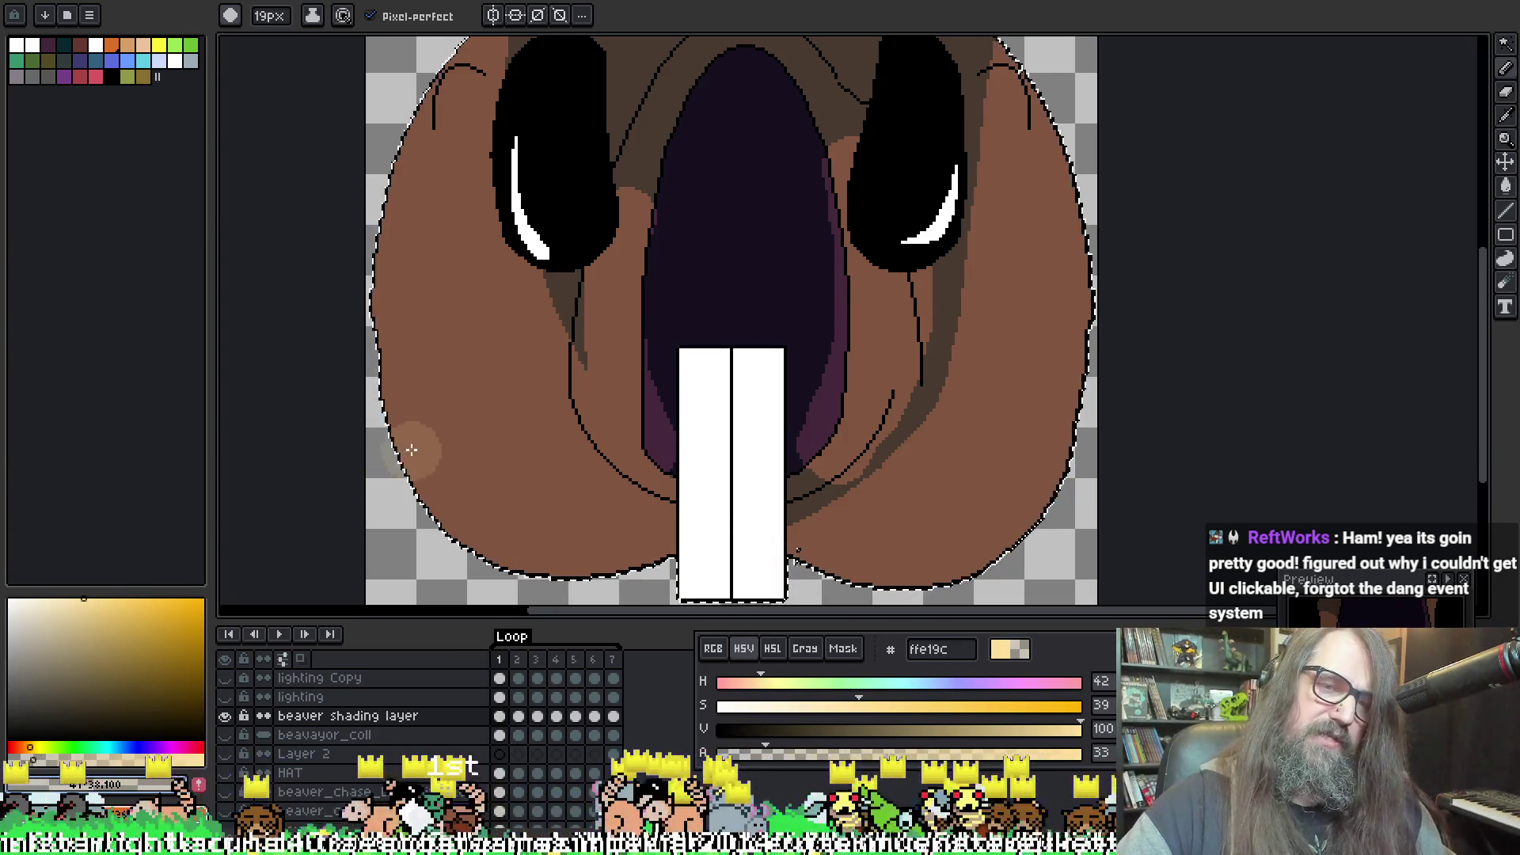
Step: Paint soft semi-transparent light shading on the left and lower-left cheek
mouse_move(649, 332)
left_mouse_down()
mouse_move(594, 428)
mouse_move(570, 380)
mouse_move(599, 305)
left_mouse_up()
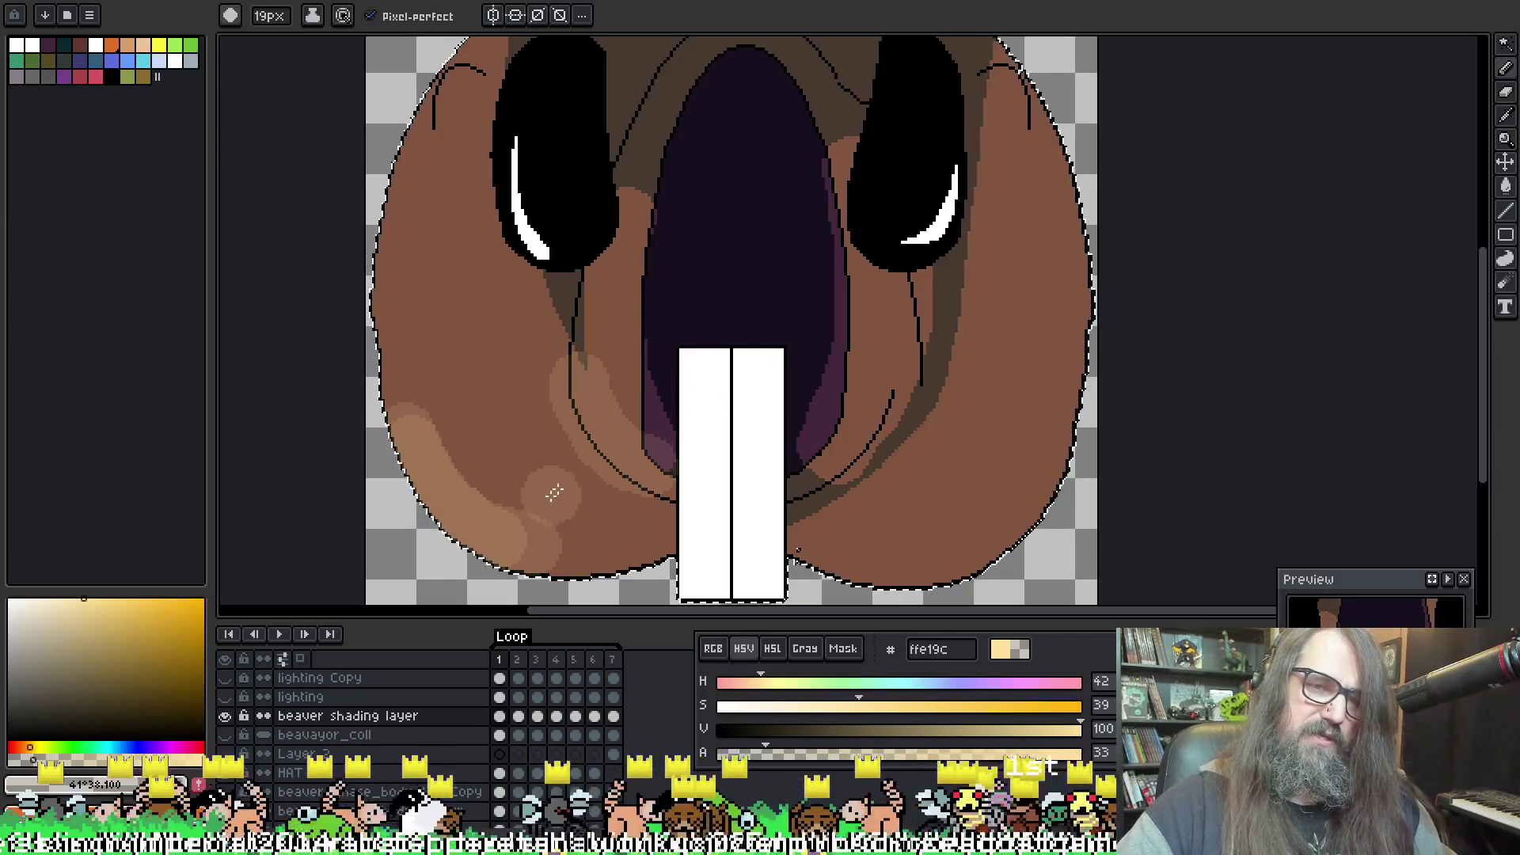
left_click_drag(543, 491, 586, 467)
scroll(638, 456, "down", 3)
scroll(638, 456, "up", 2)
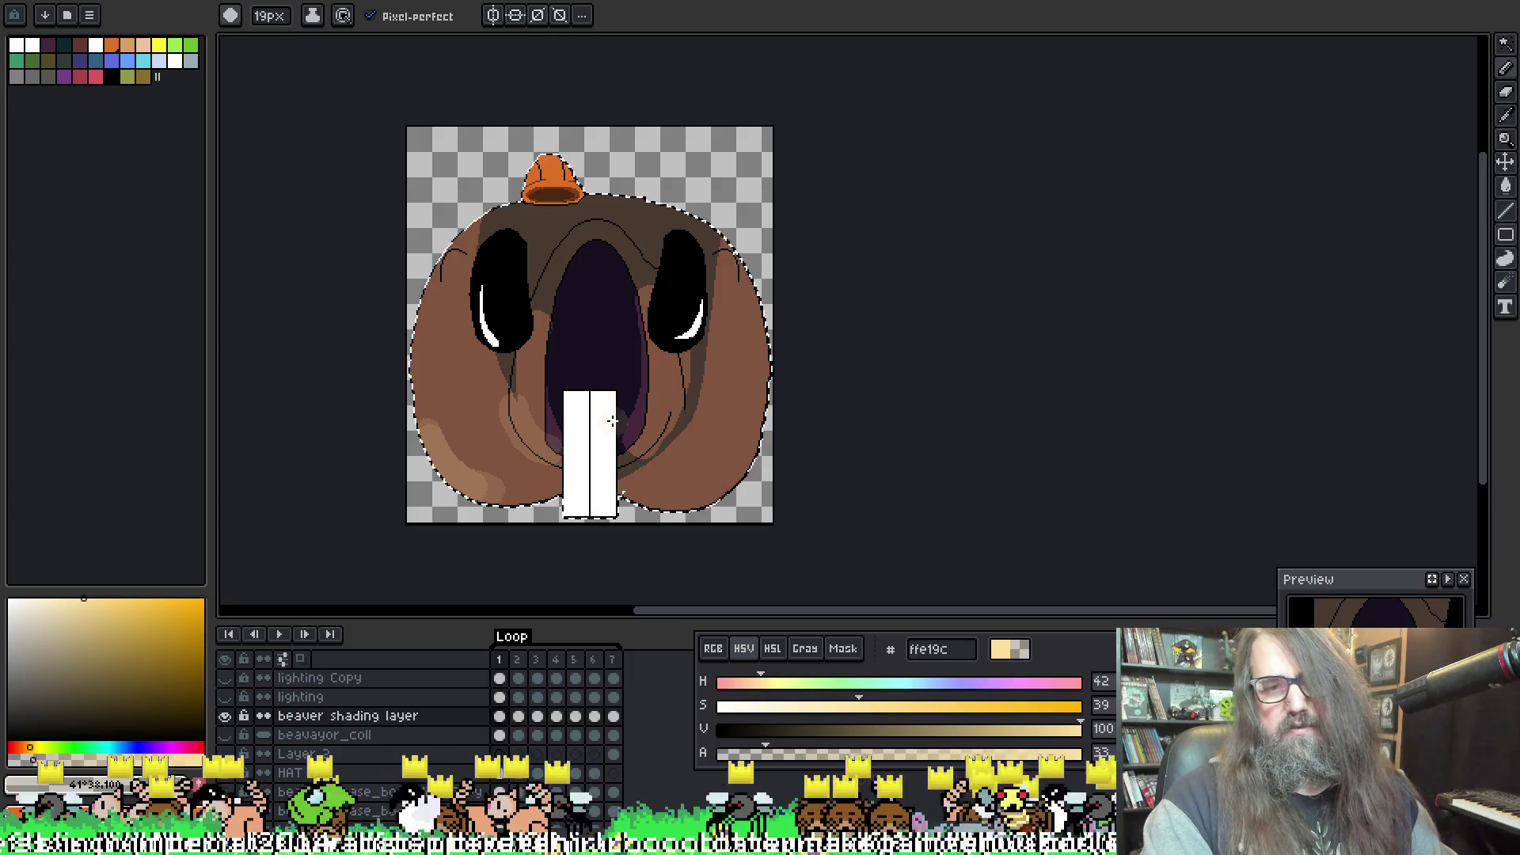
Step: Sample brown #a07655 and shade the lower-left cheek and its left edge
key("alt")
left_click(463, 463, "alt")
scroll(443, 457, "up", 1)
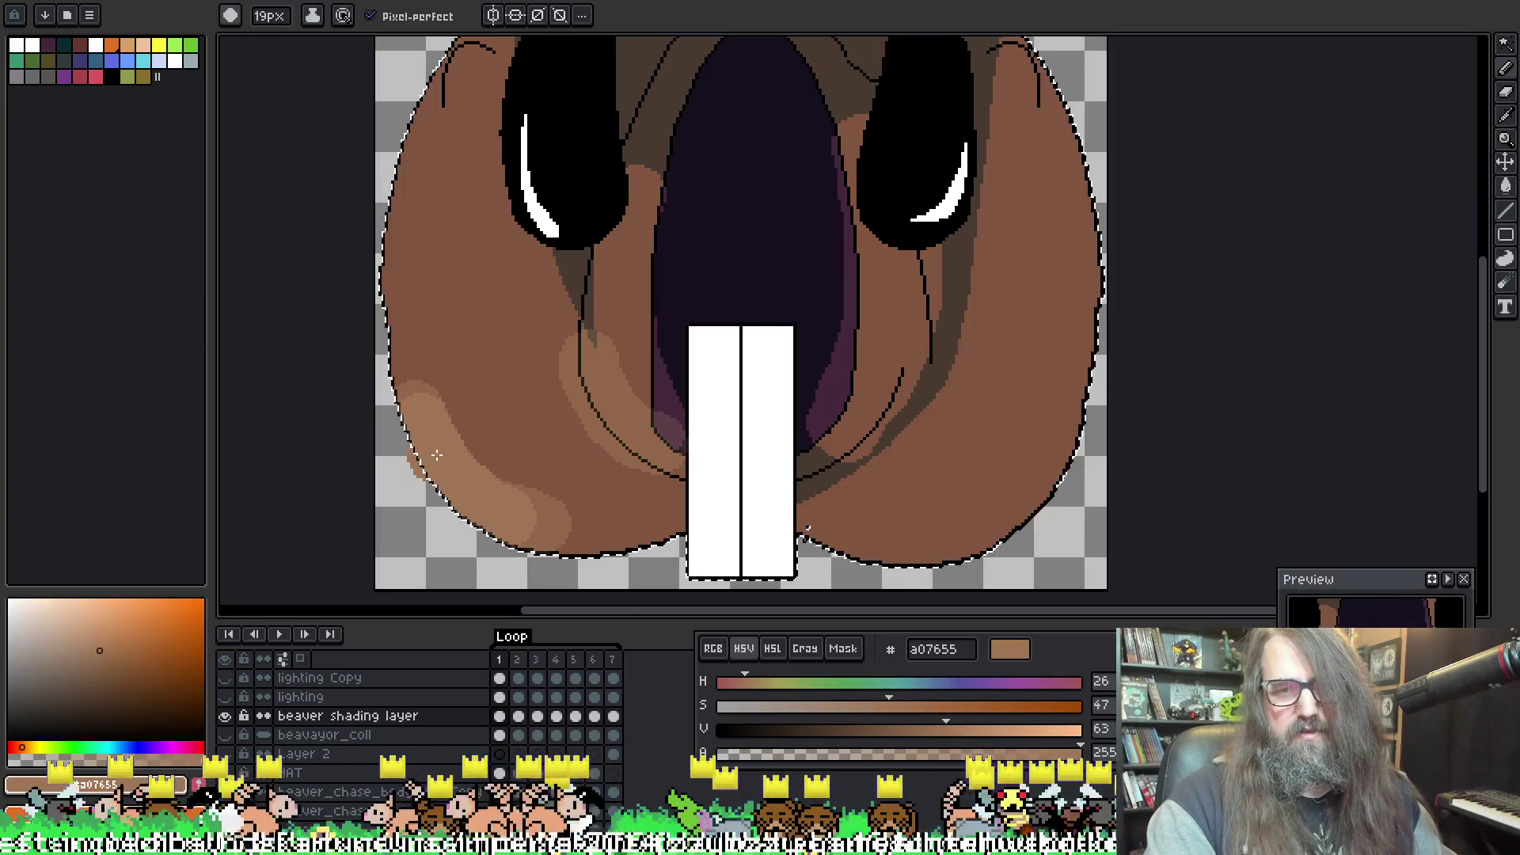
key("alt")
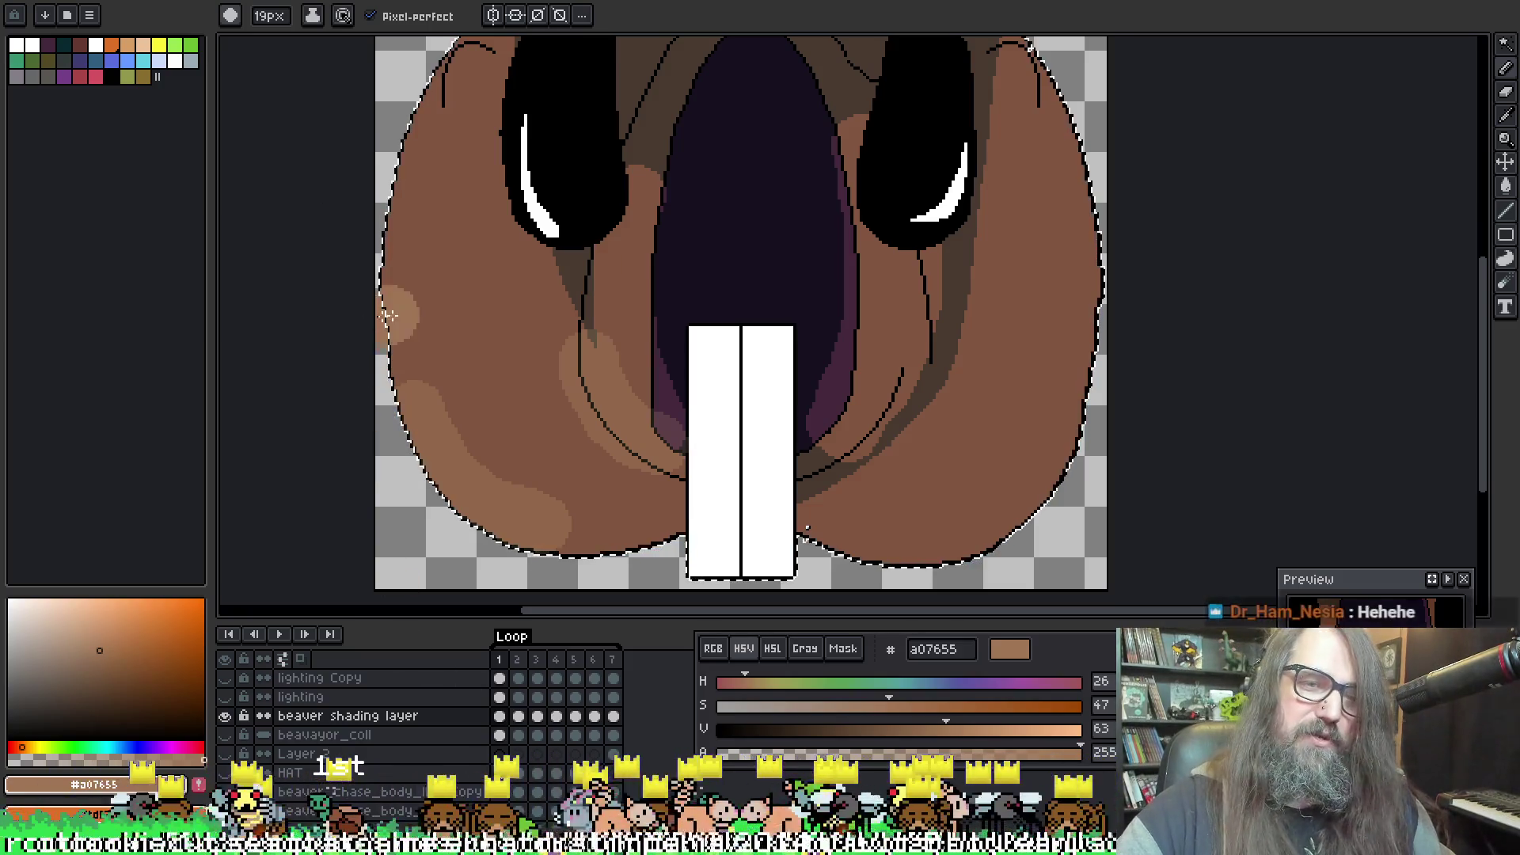
mouse_move(446, 449)
left_mouse_down()
mouse_move(527, 503)
mouse_move(679, 544)
left_mouse_up()
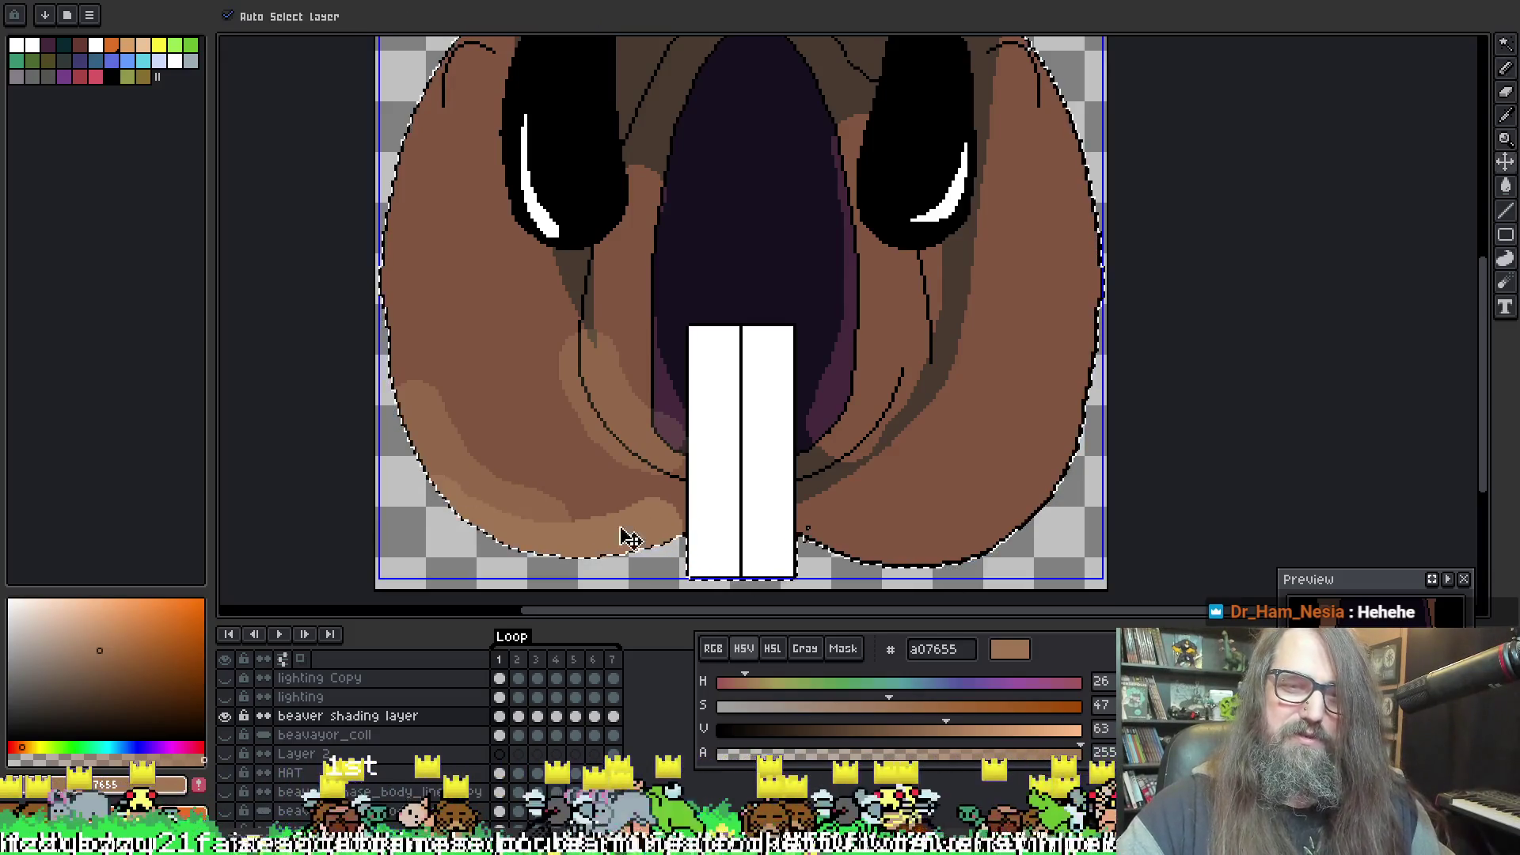
left_click_drag(399, 364, 390, 325)
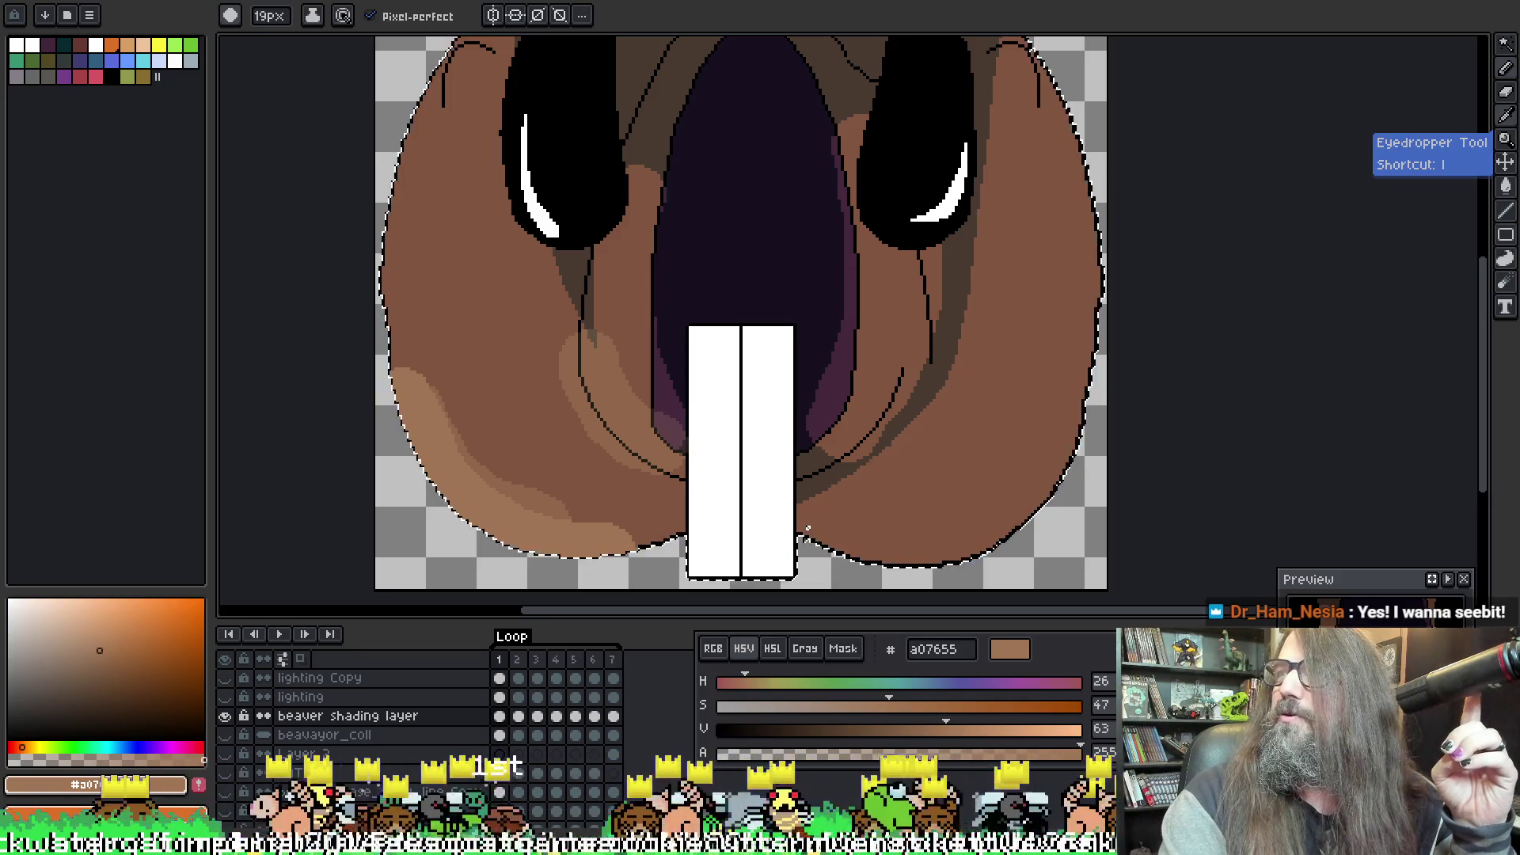
Step: Switch from Aseprite to the browser window showing the graveyard game
key("alt+Tab")
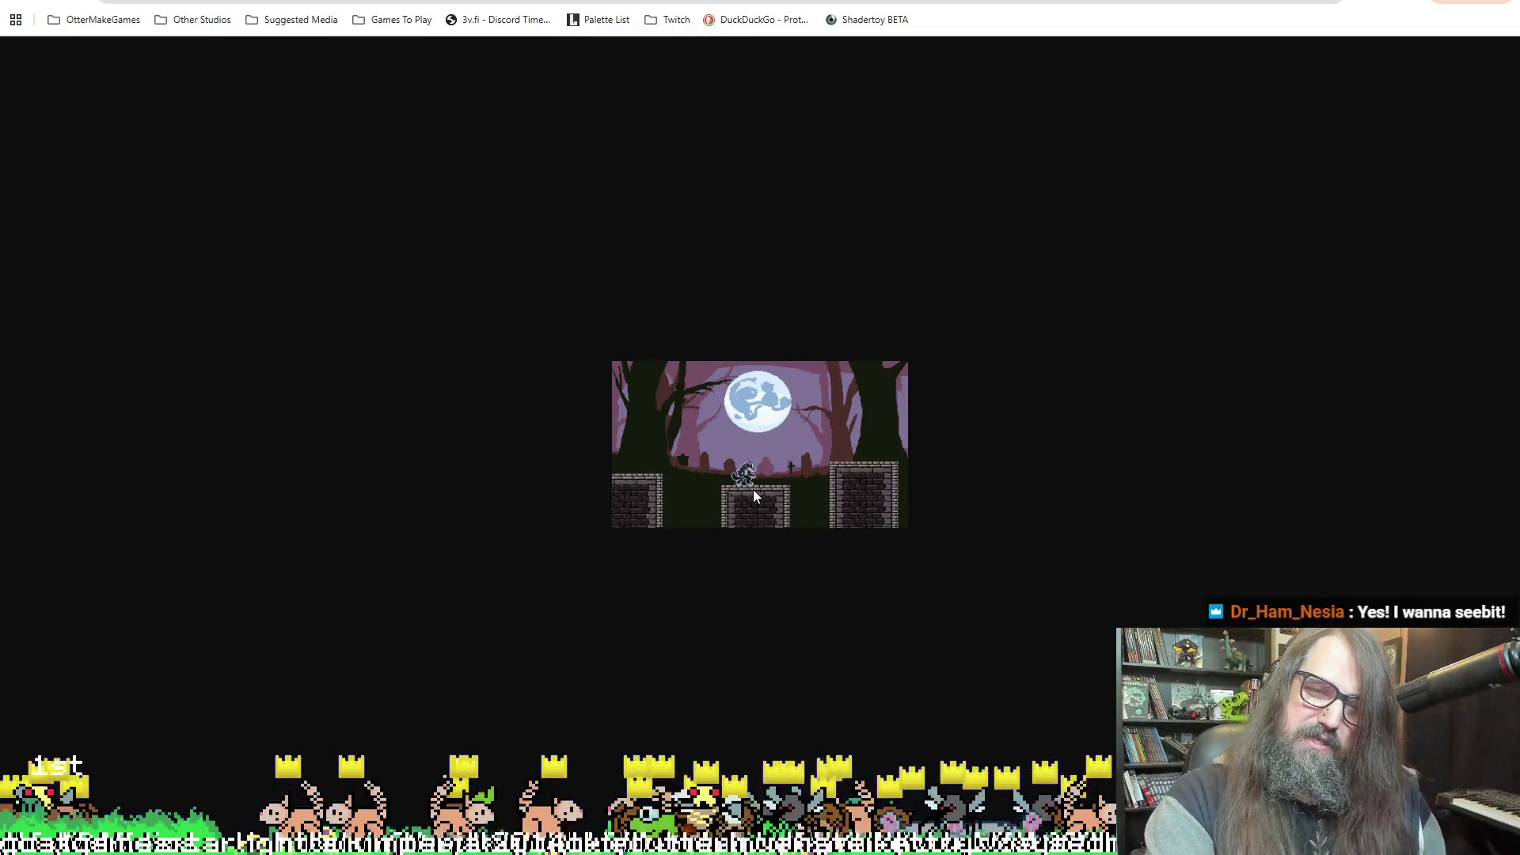
Step: Zoom the graveyard game page in and back out to inspect it close up
scroll(744, 483, "up", 7, "ctrl")
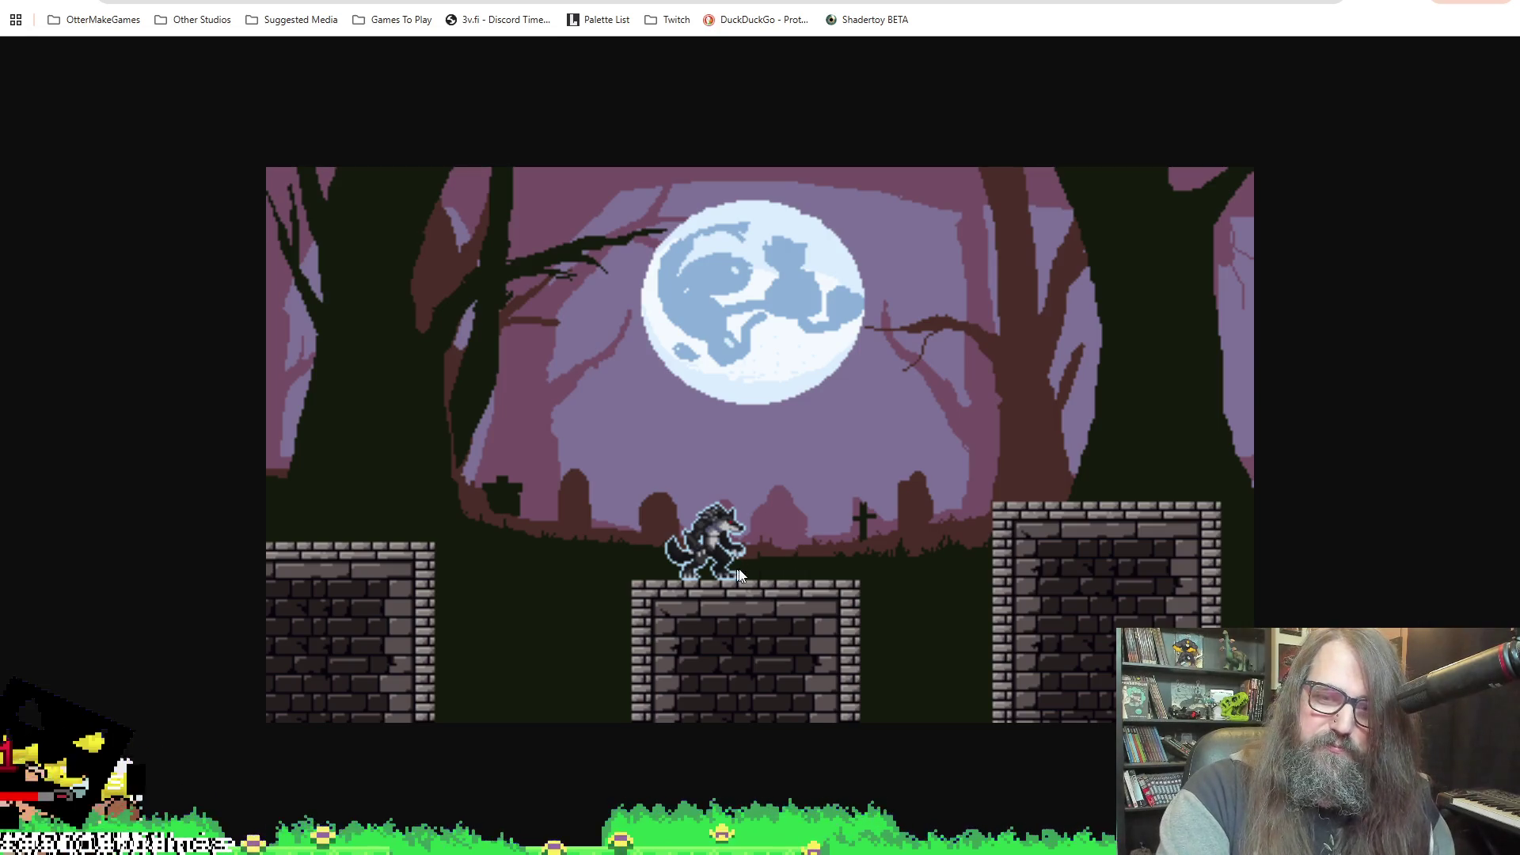
key("ctrl+plus")
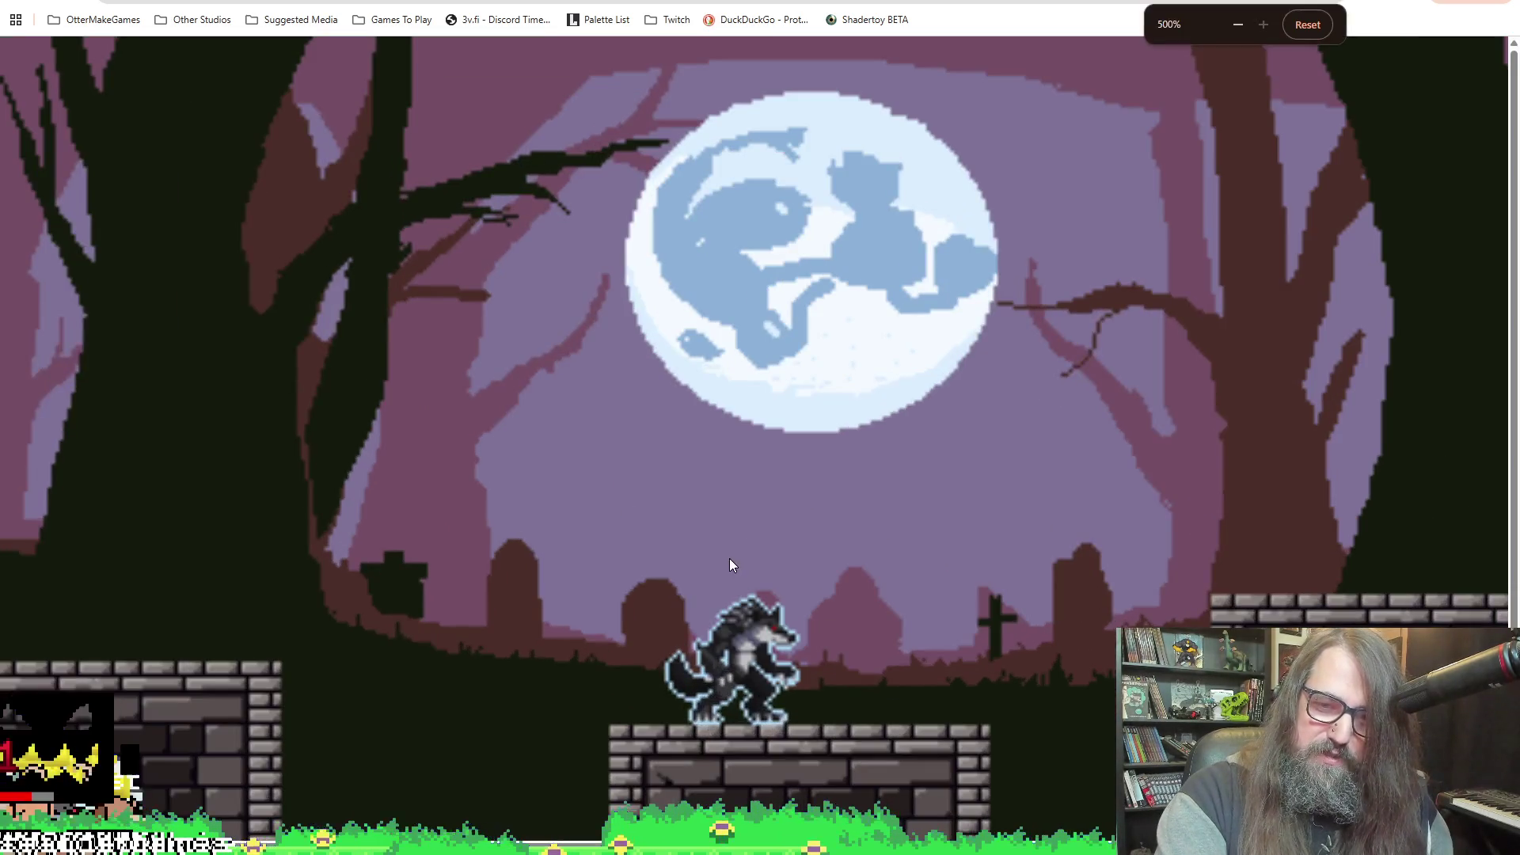
key("ctrl+minus")
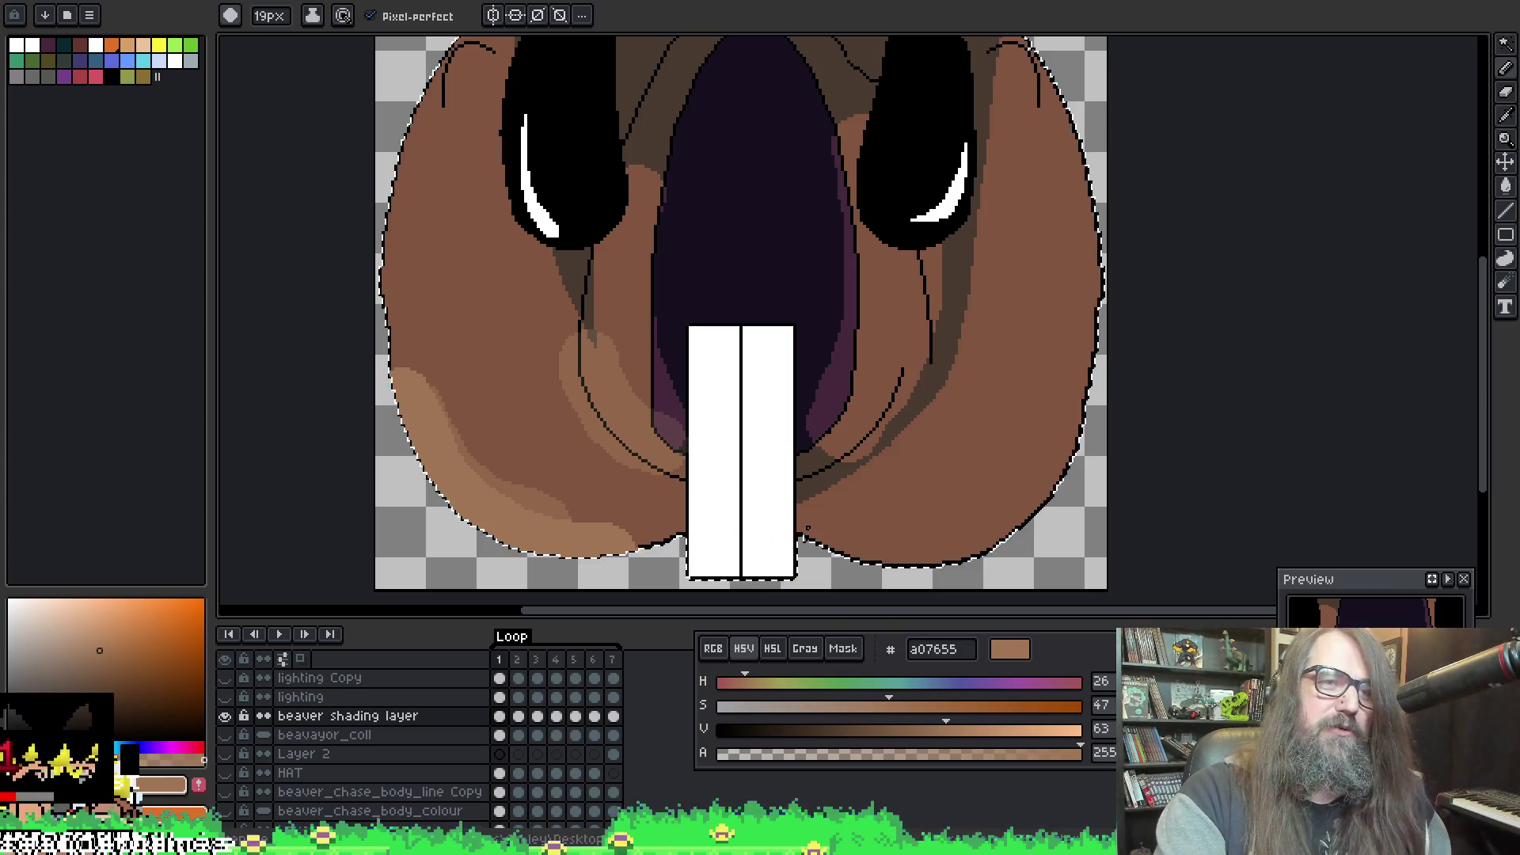
Step: Create a new blank sprite and paste the copied werewolf picture into it
left_click(23, 8)
mouse_move(65, 26)
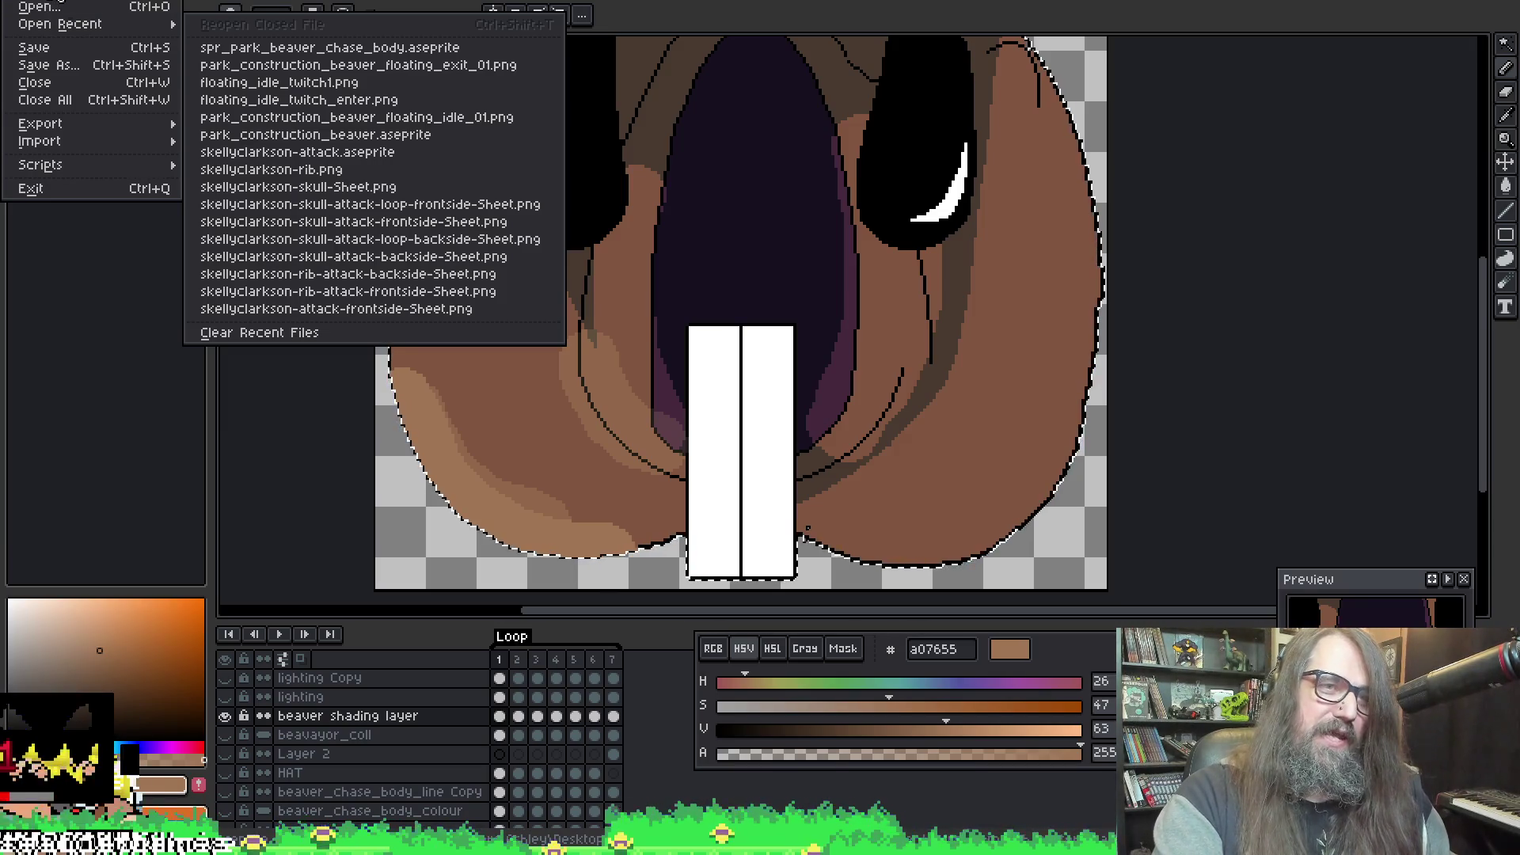
key("ctrl+n")
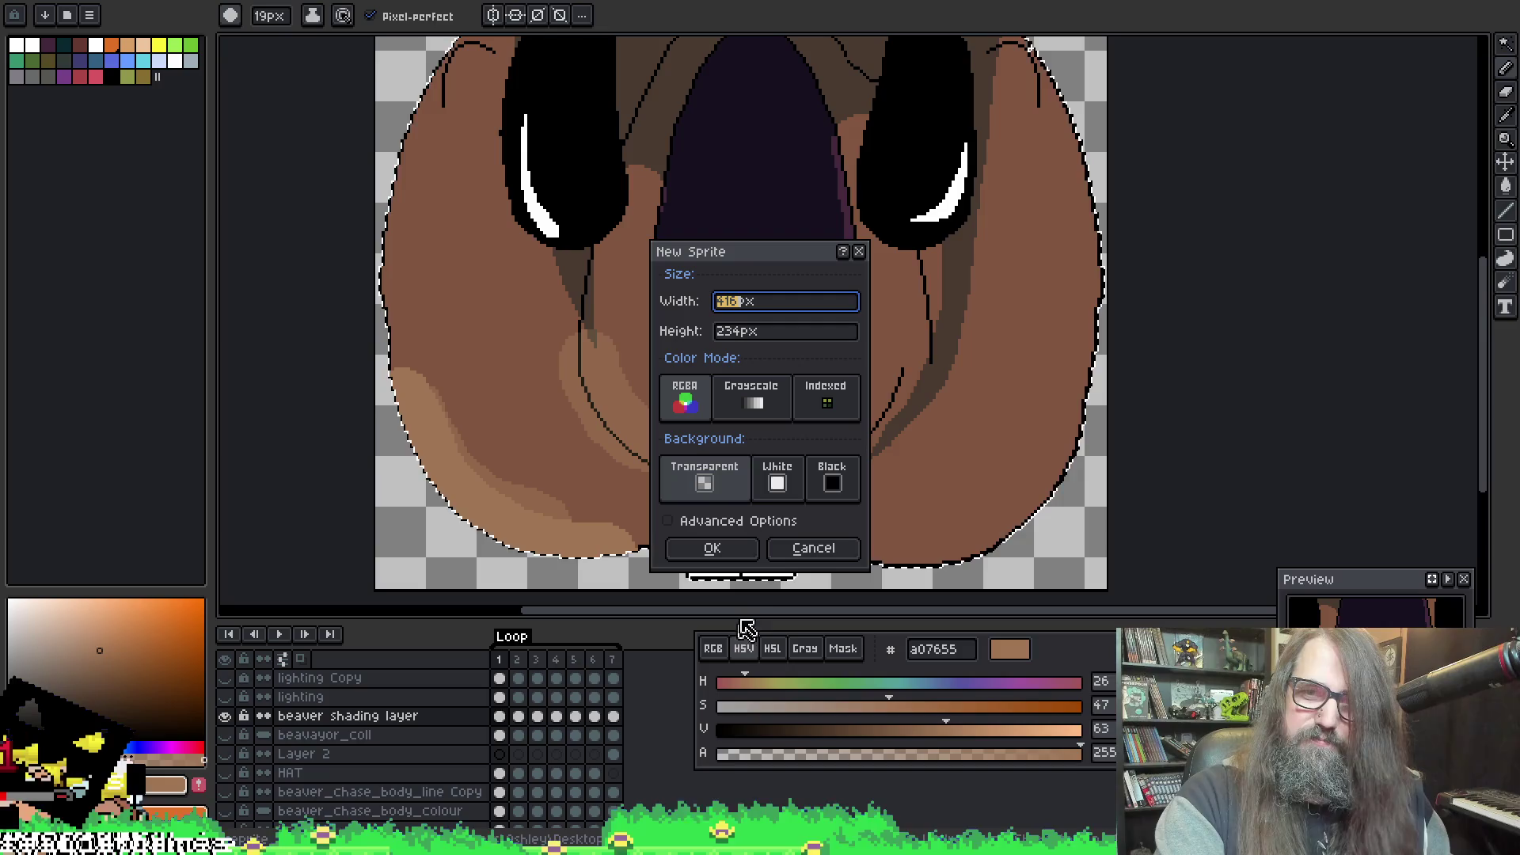
left_click(750, 557)
key("ctrl+v")
Step: Zoom and pan around the pasted werewolf and the brick wall below it
scroll(792, 372, "up", 4)
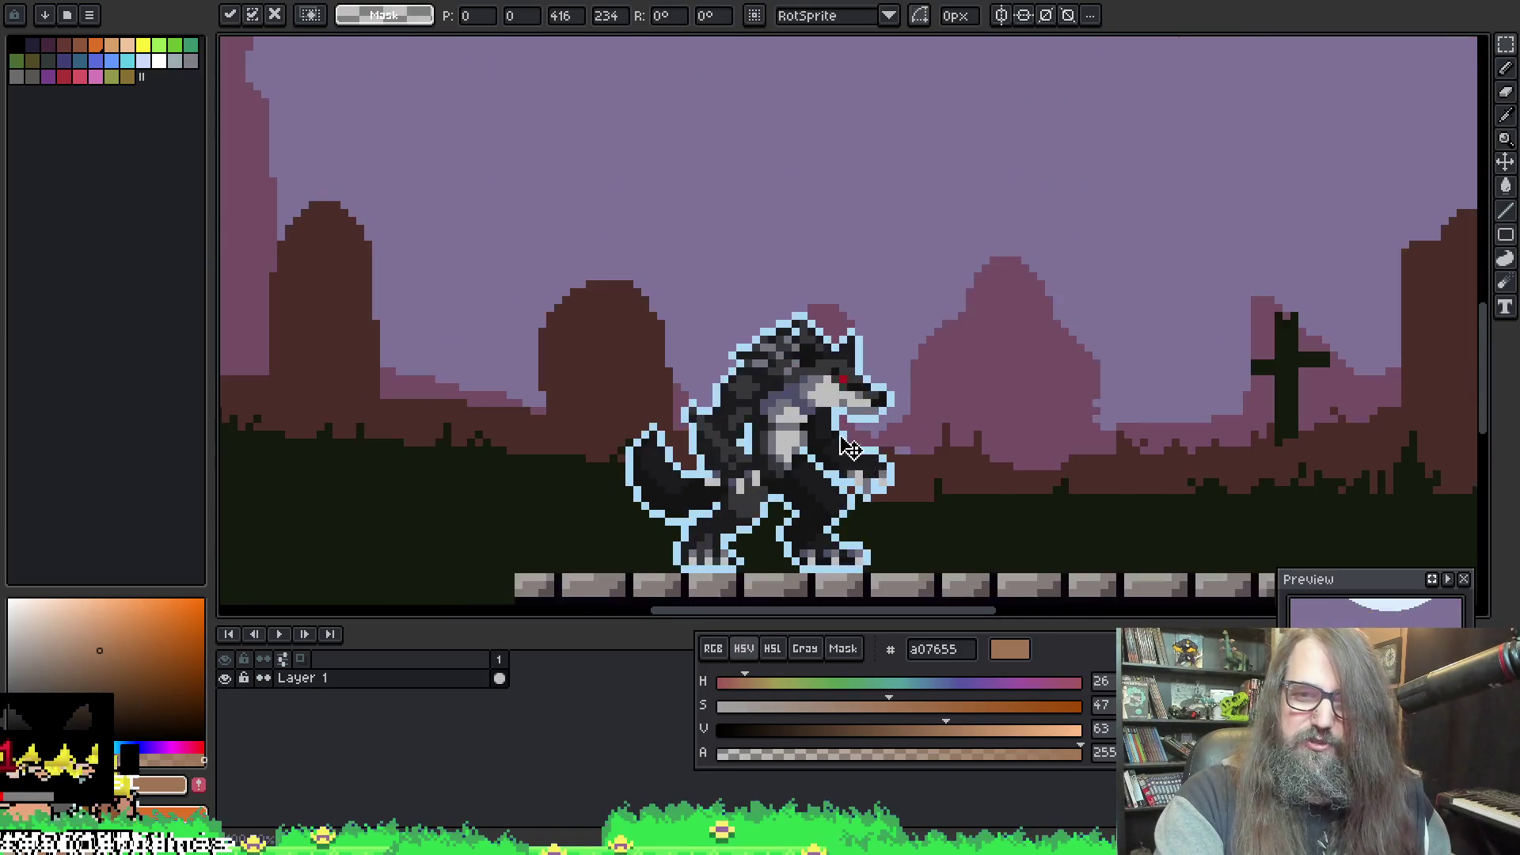
scroll(902, 398, "up", 1)
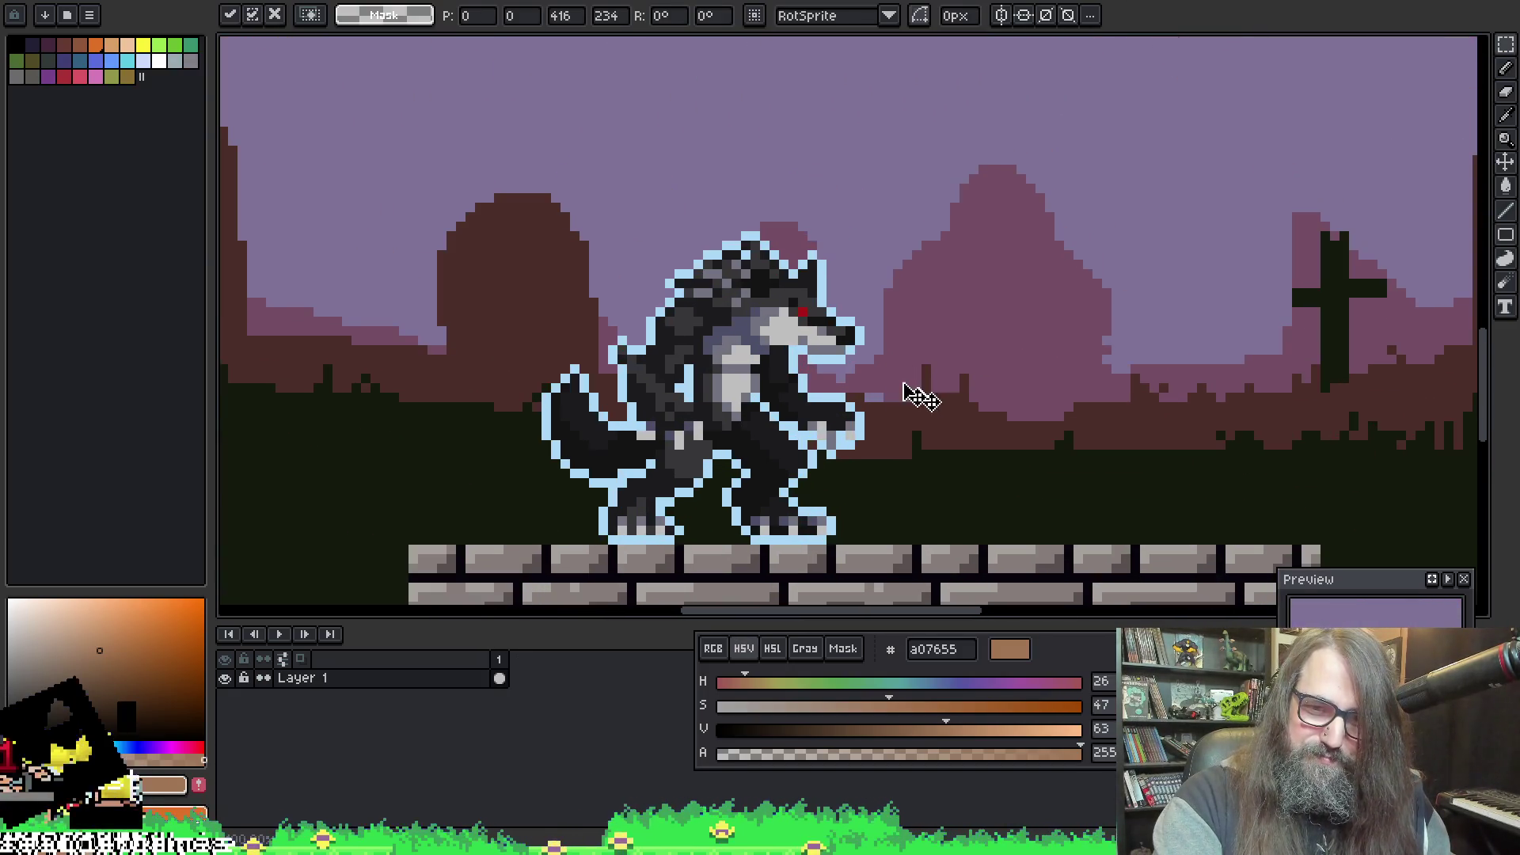
scroll(841, 499, "down", 3)
mouse_move(815, 435)
left_mouse_down()
mouse_move(1240, 292)
mouse_move(961, 366)
left_mouse_up()
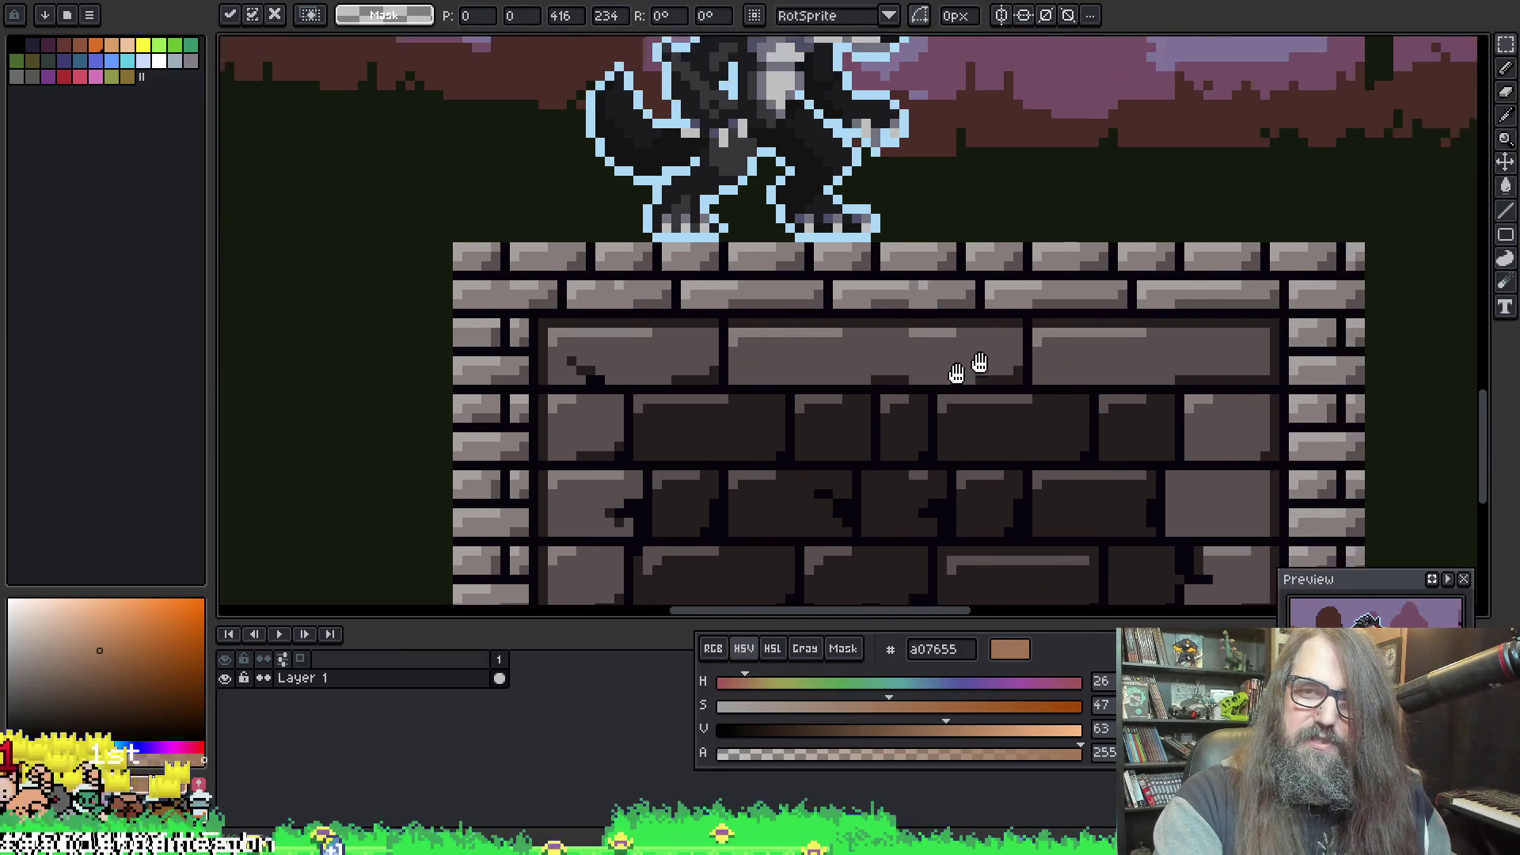
mouse_move(1045, 482)
left_mouse_down()
mouse_move(1005, 136)
mouse_move(1077, 289)
left_mouse_up()
scroll(1018, 321, "up", 1)
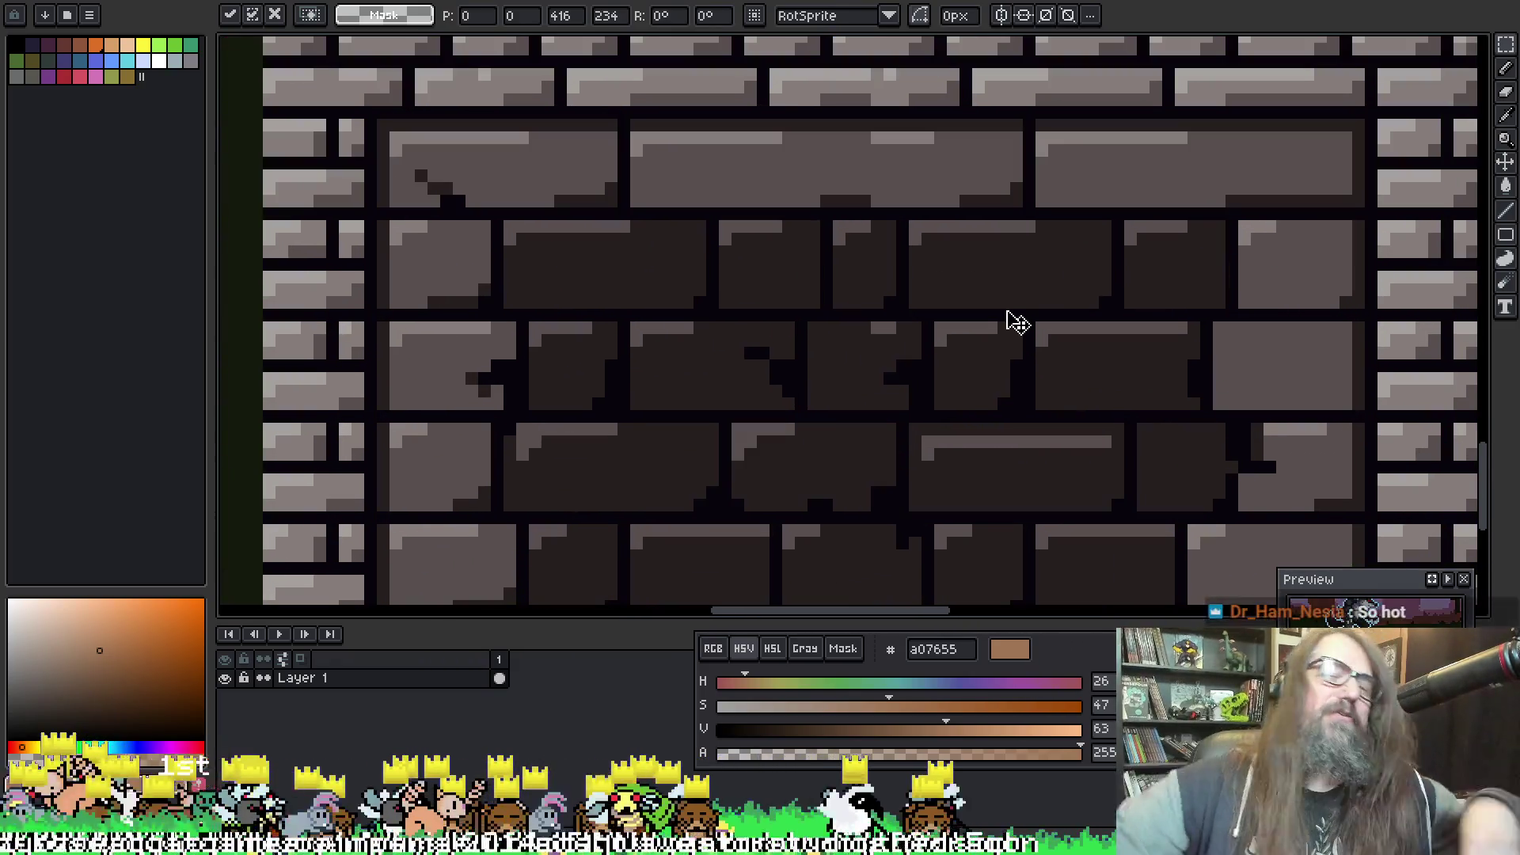
scroll(938, 246, "down", 1)
mouse_move(873, 182)
left_mouse_down()
mouse_move(774, 329)
mouse_move(781, 509)
left_mouse_up()
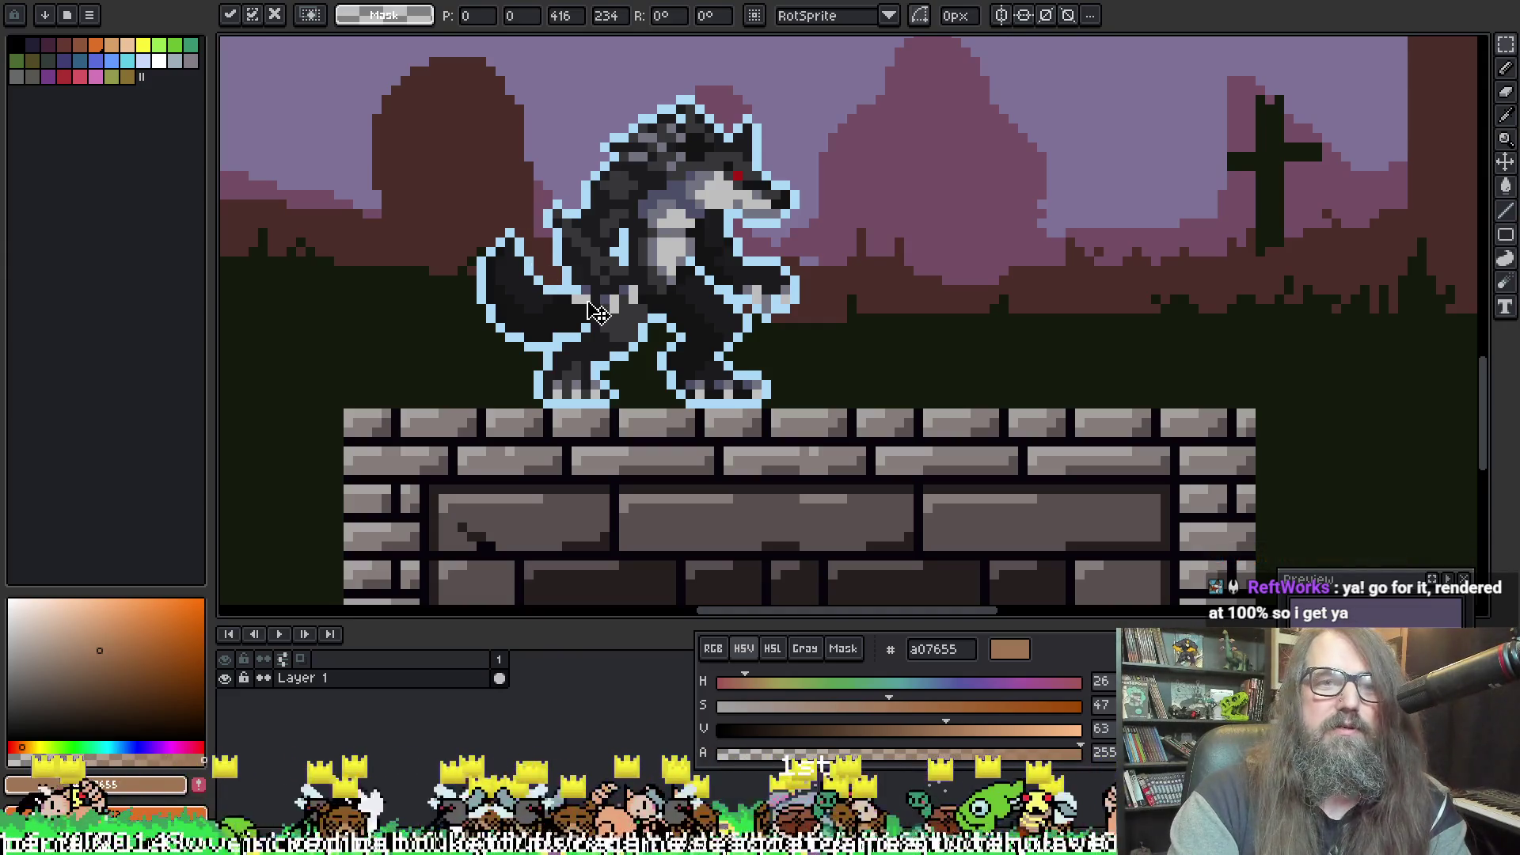
Step: Close the pasted test sprite without saving and recentre the beaver face in view
key("ctrl+w")
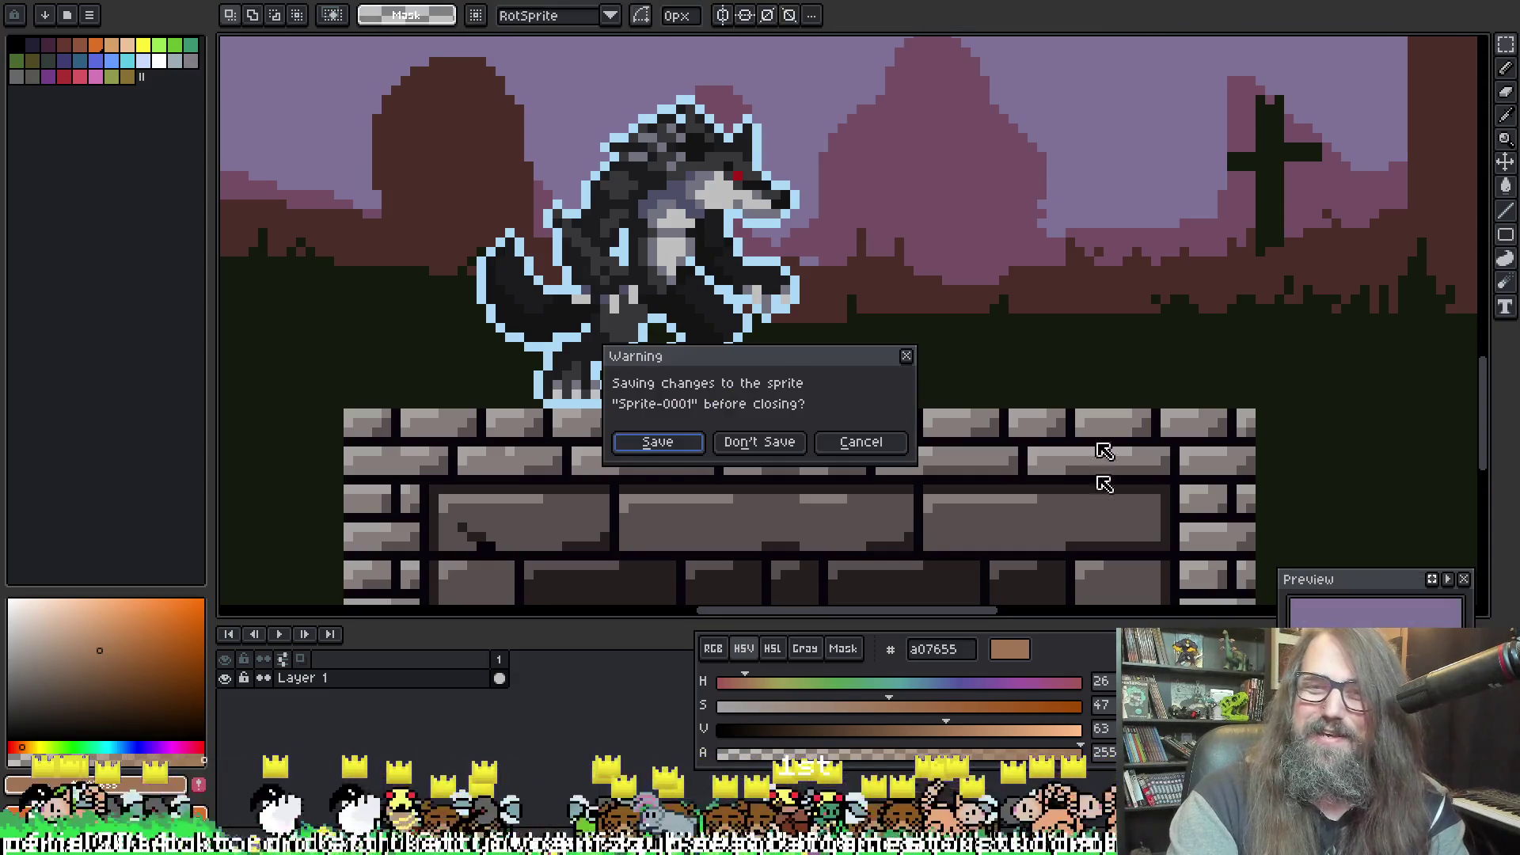
left_click(760, 443)
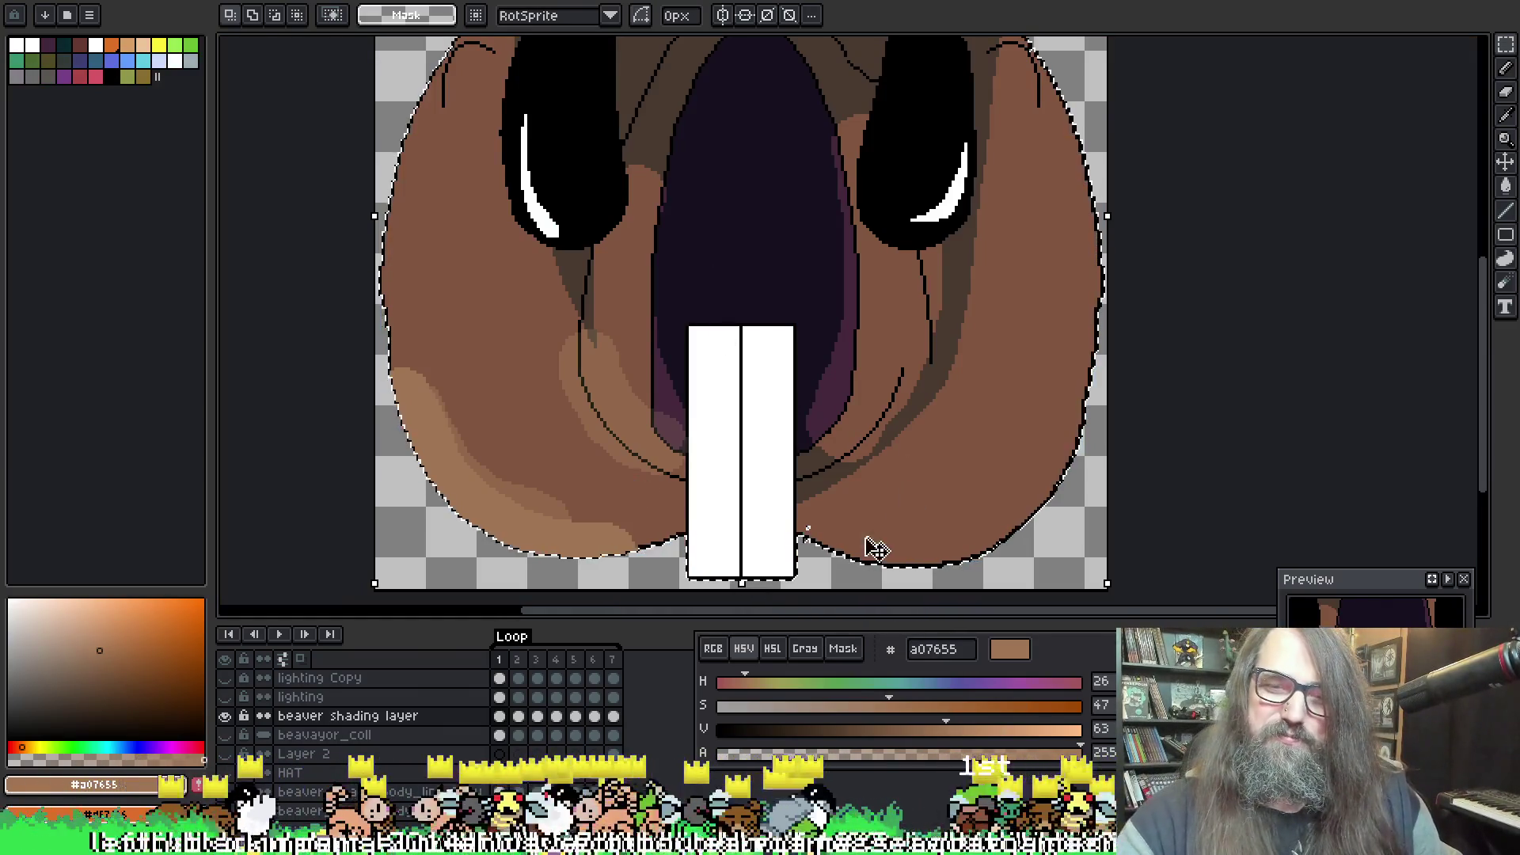
key("i")
key("v")
left_click_drag(604, 384, 642, 323)
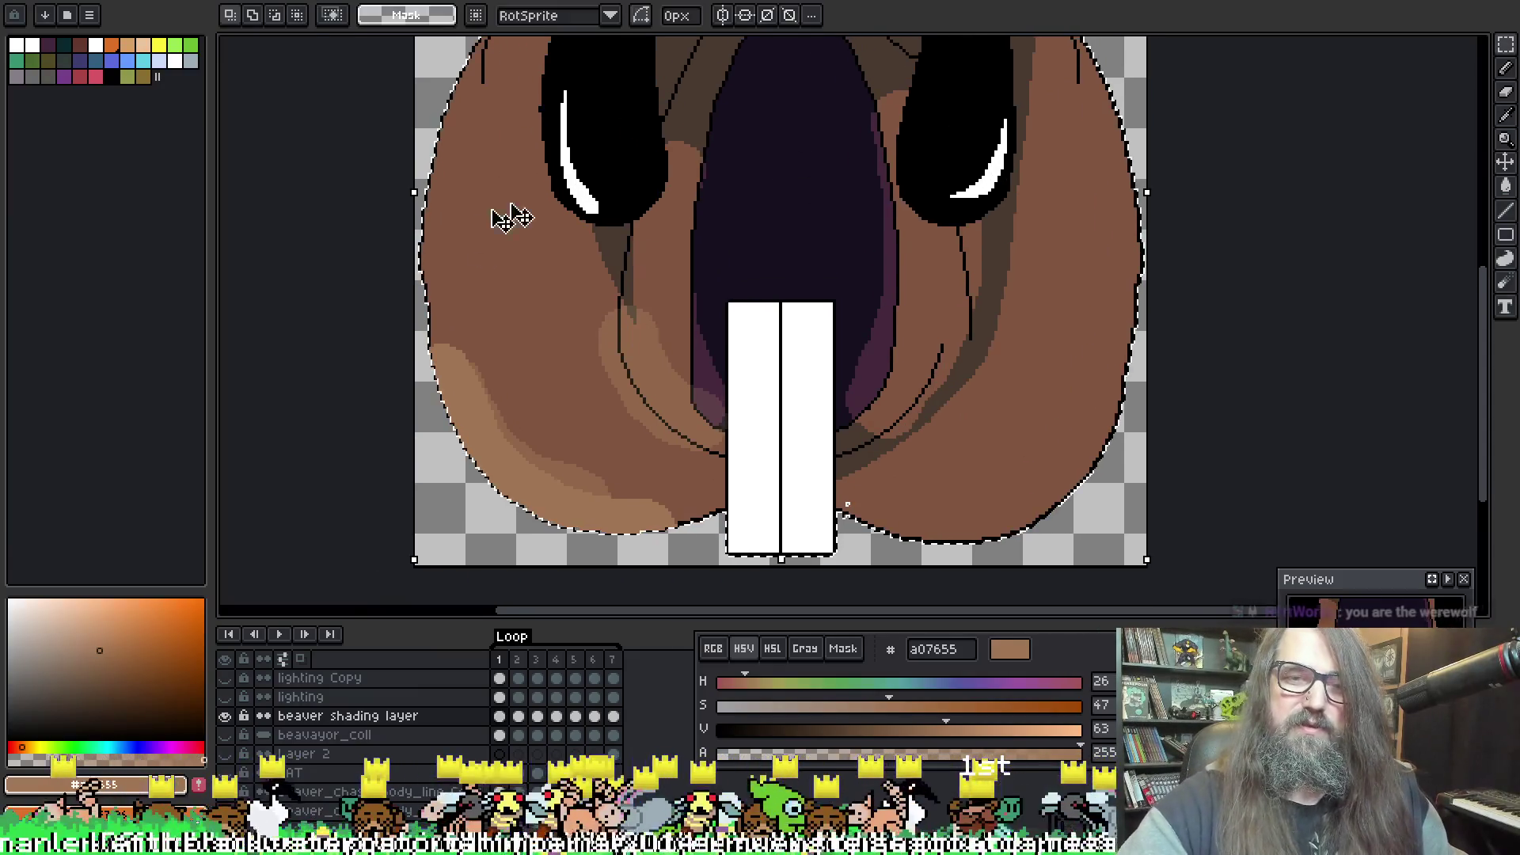
scroll(633, 405, "right", 2)
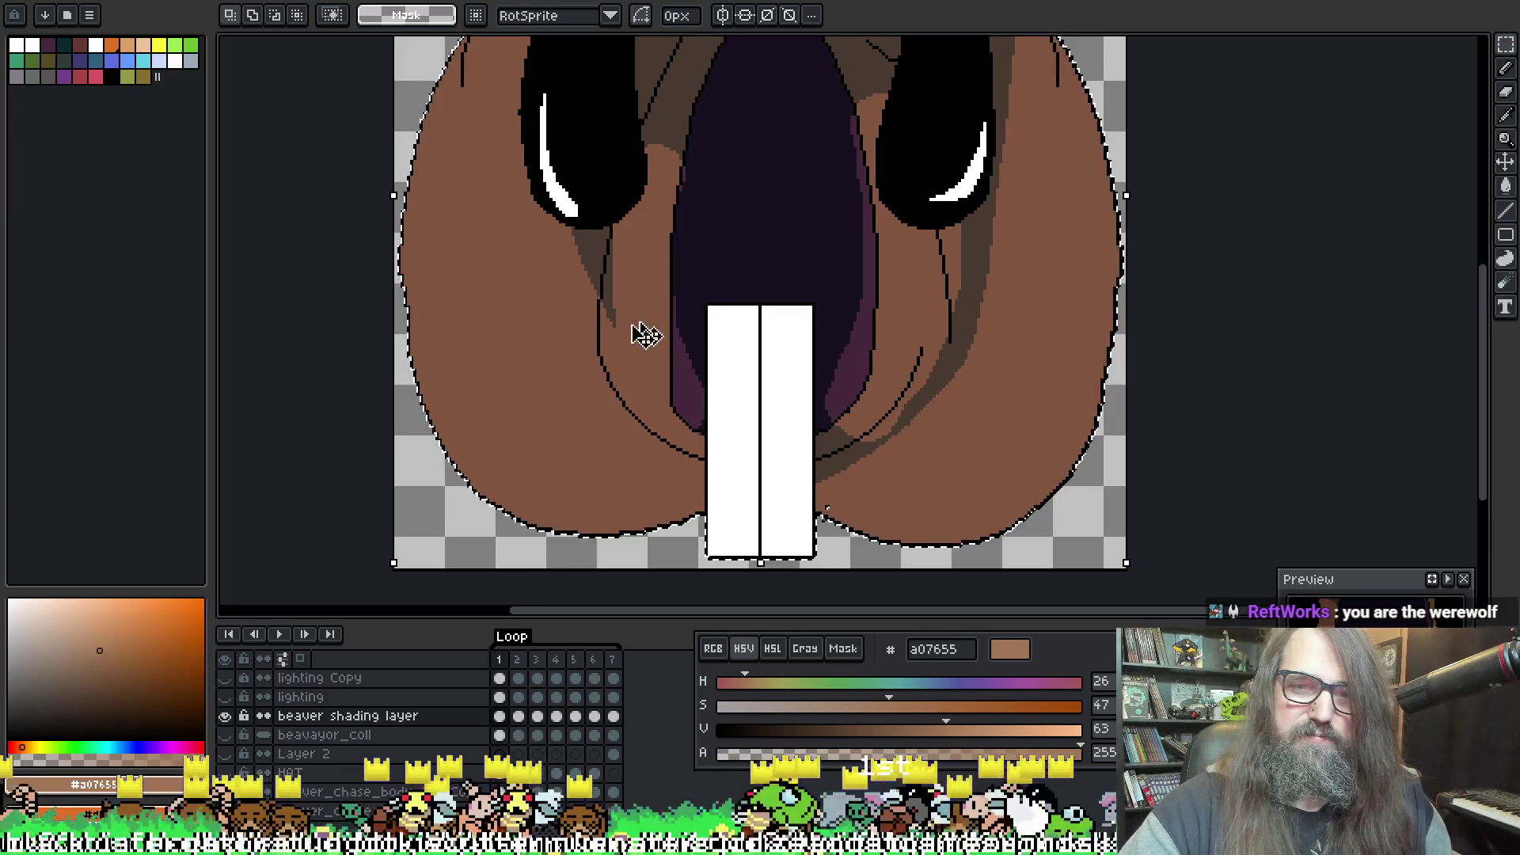
Step: Switch to the Magic Wand and zoom in on the beaver face
key("w")
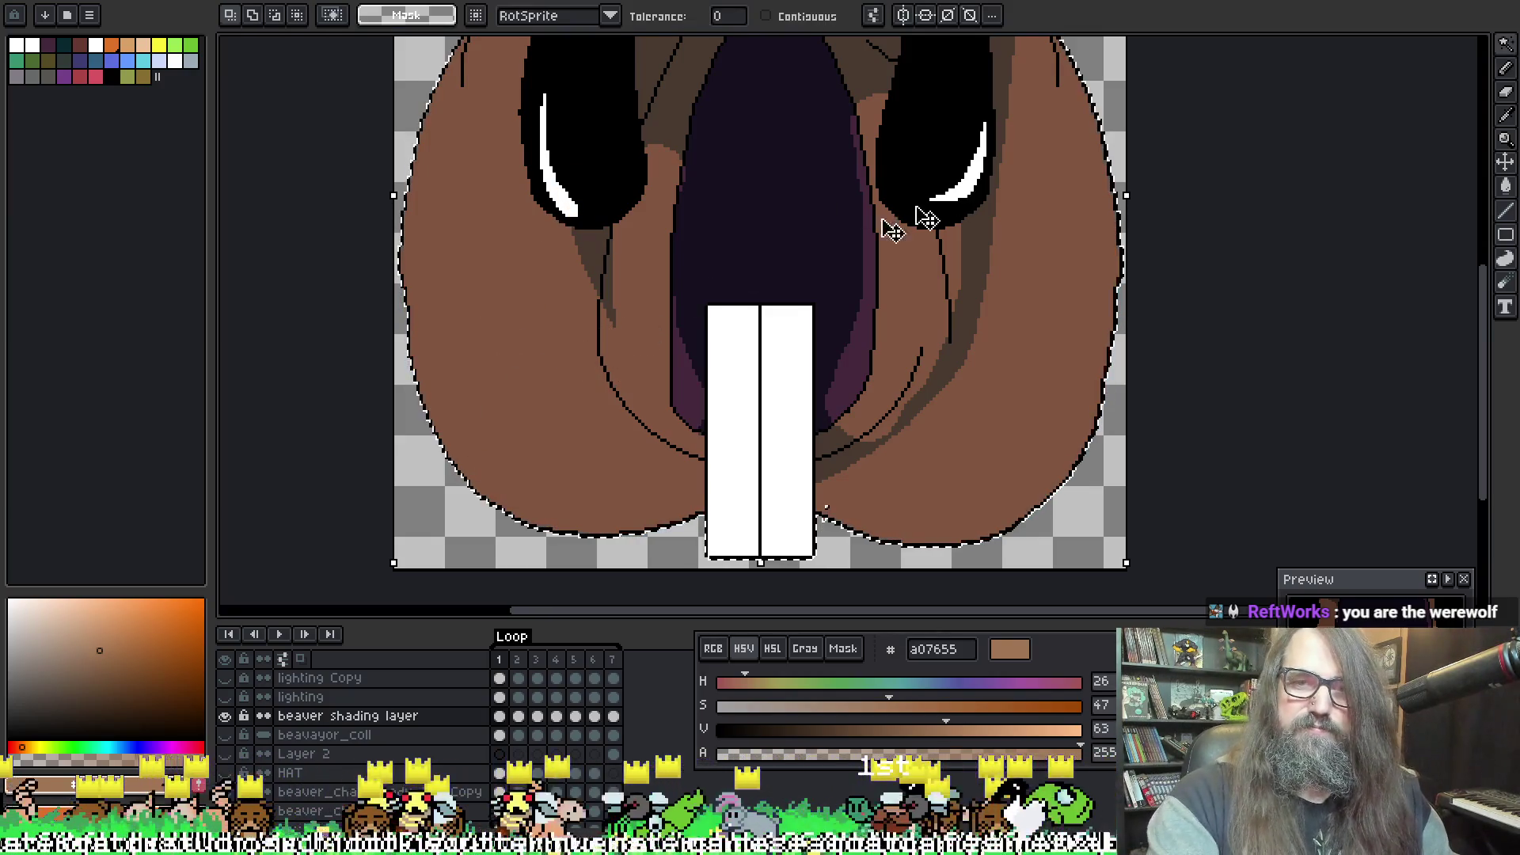
scroll(710, 337, "up", 1)
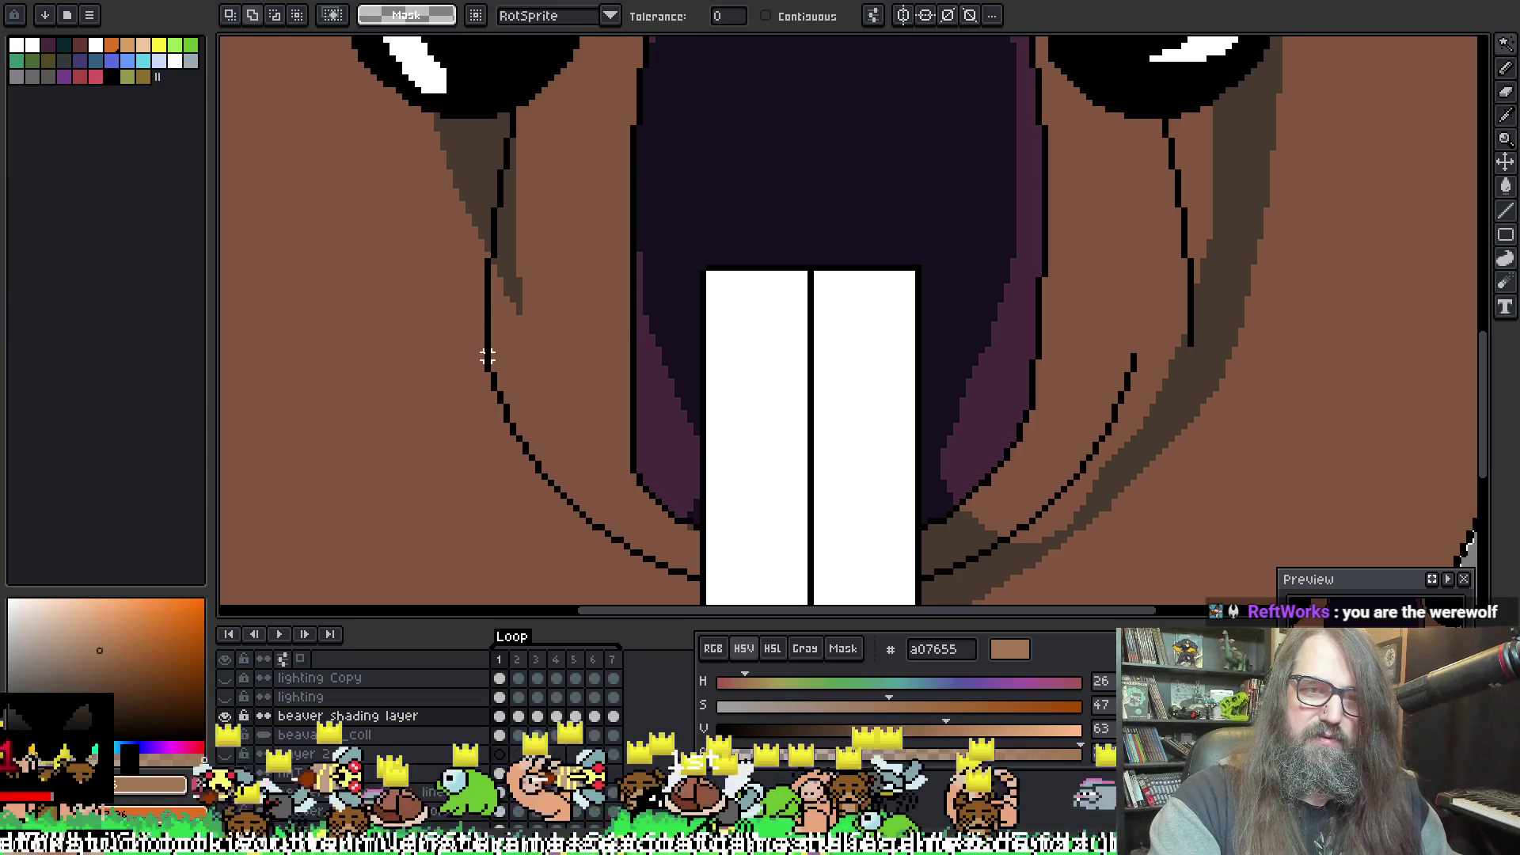
scroll(645, 416, "down", 1)
scroll(610, 411, "up", 1)
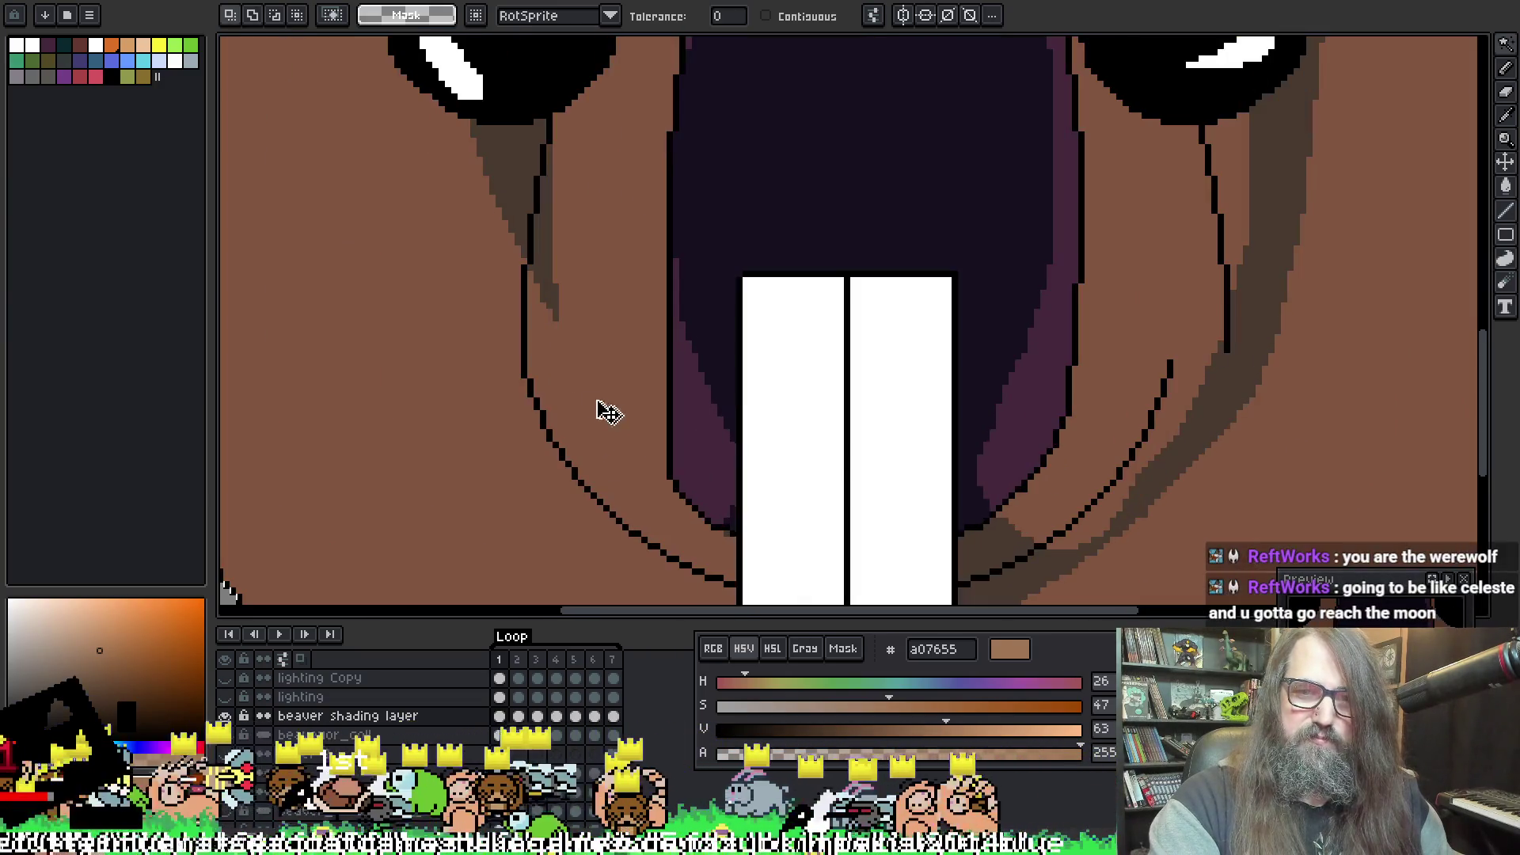
scroll(528, 376, "down", 2)
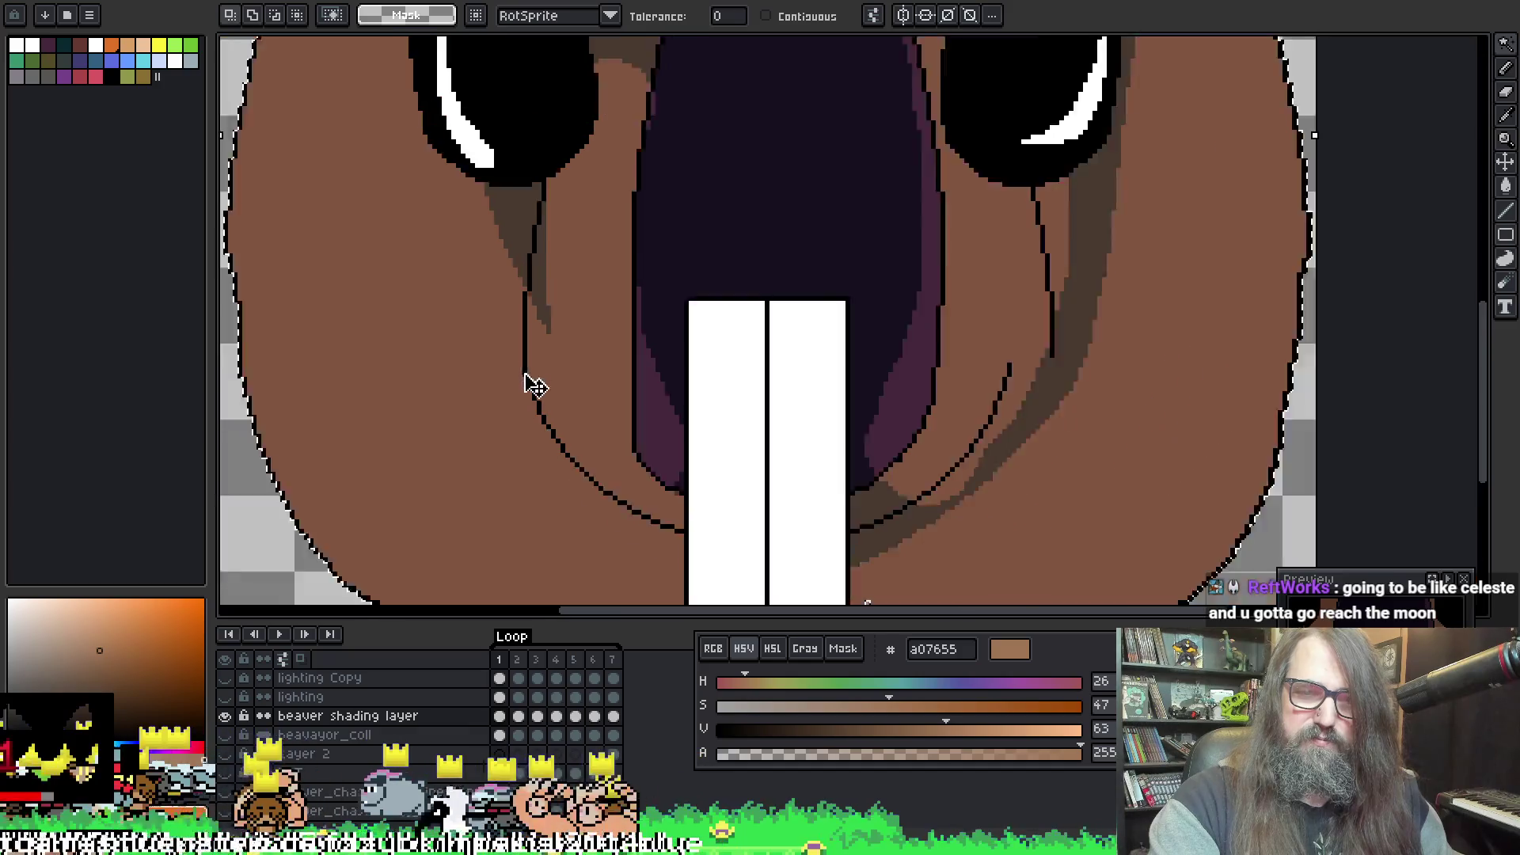
scroll(538, 398, "up", 2)
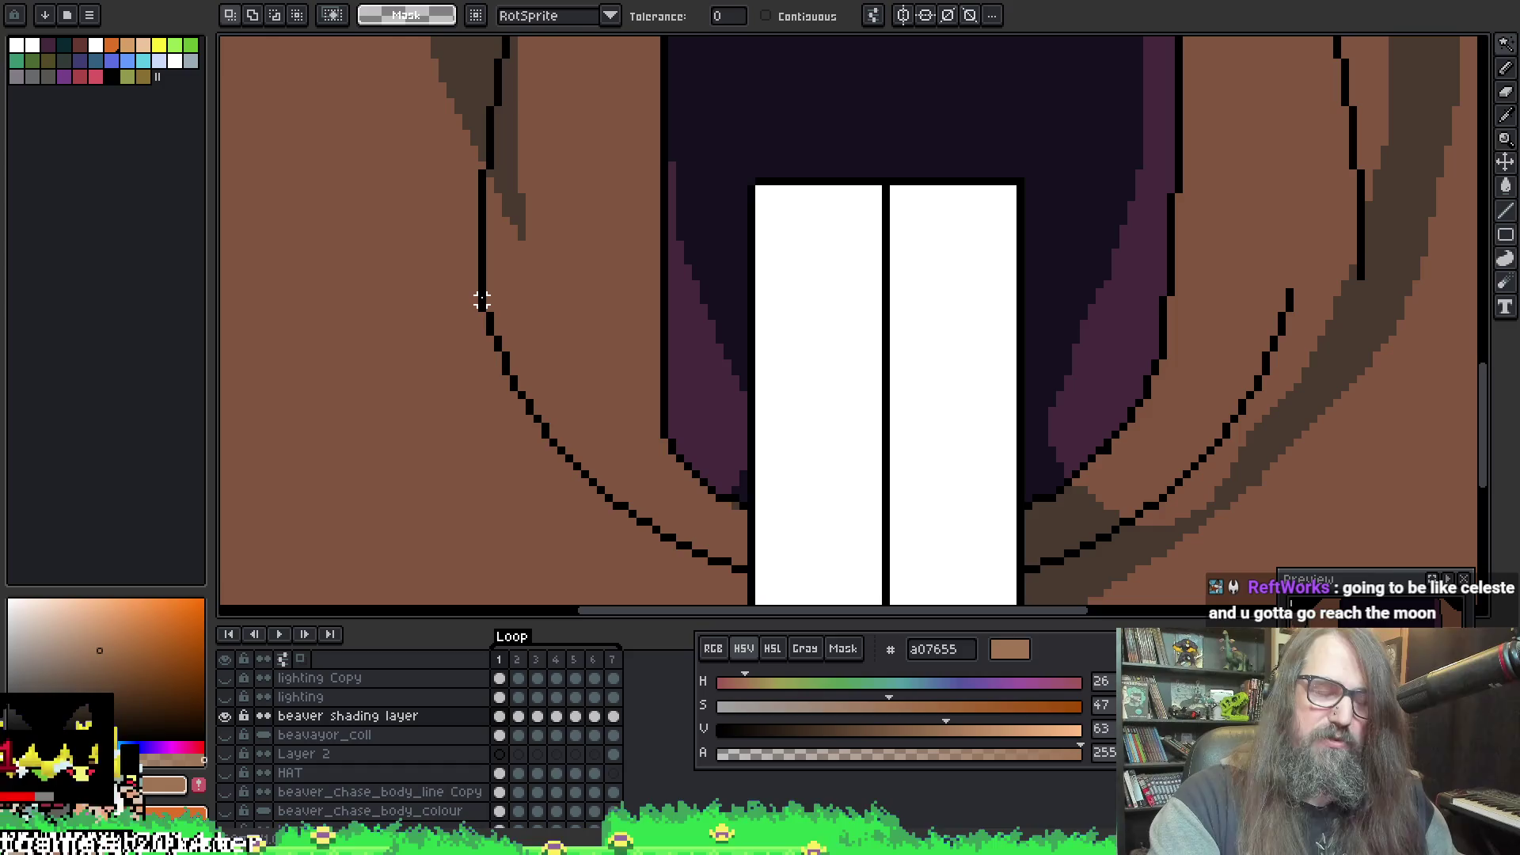
Step: Select the brown face area with the Magic Wand and check the mouth, teeth and eyes
left_click(482, 300)
scroll(492, 312, "down", 2)
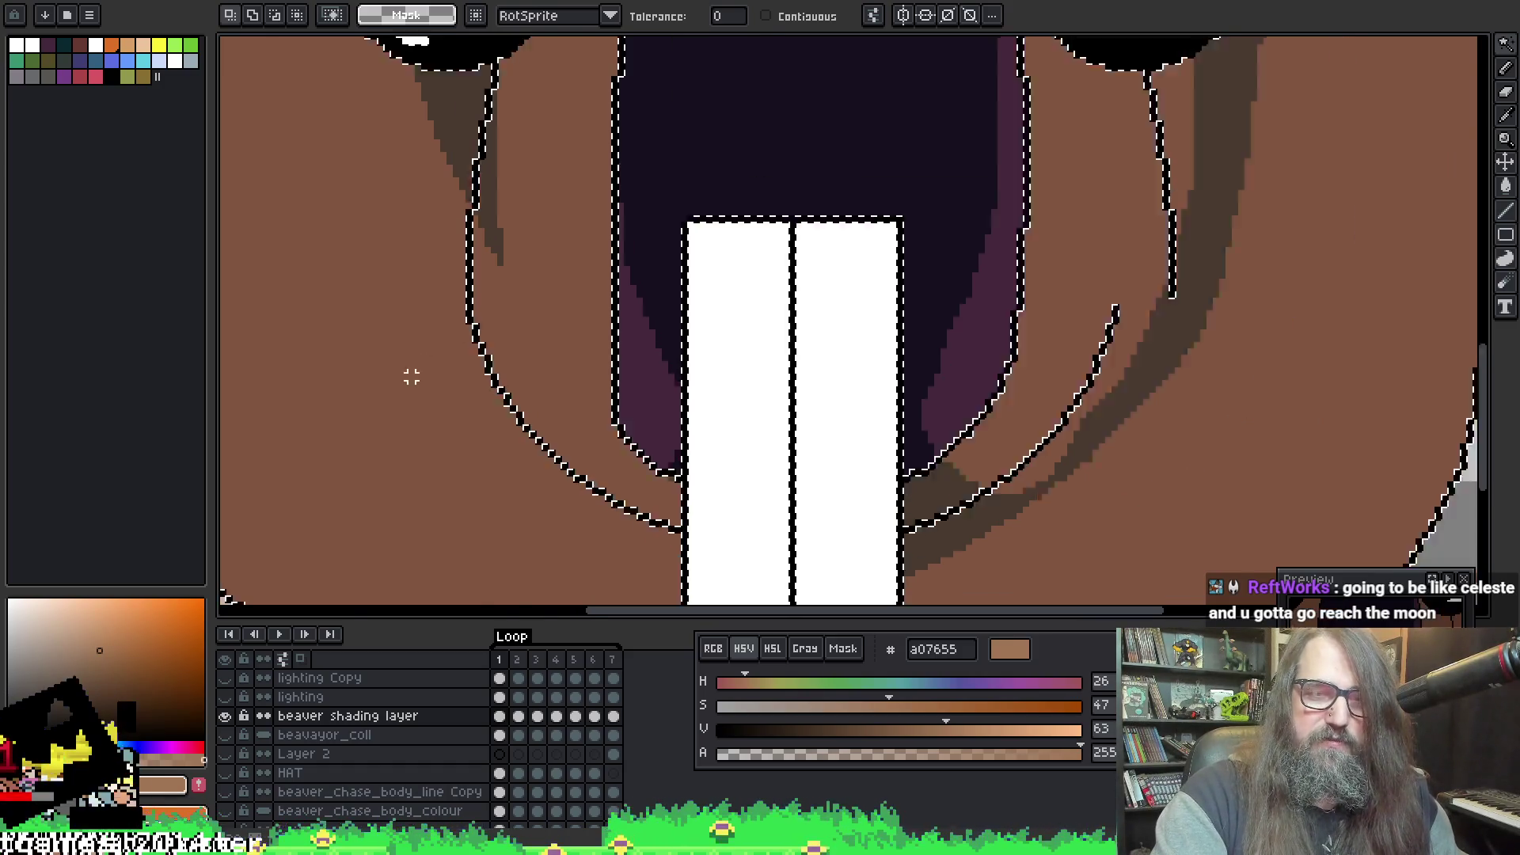
mouse_move(543, 401)
left_mouse_down()
mouse_move(519, 165)
mouse_move(553, 380)
left_mouse_up()
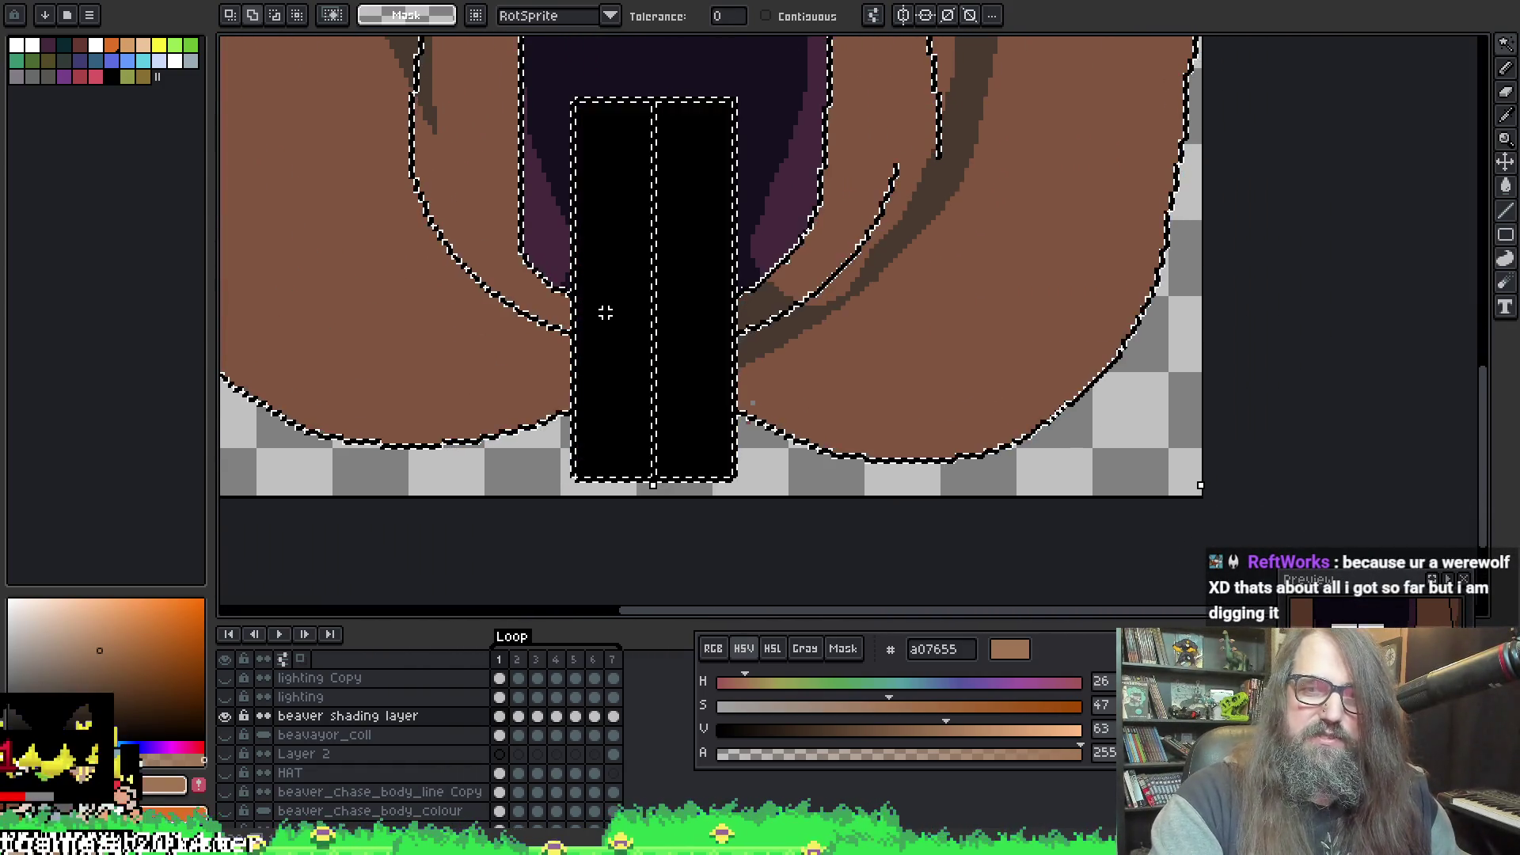
left_click_drag(533, 203, 687, 675)
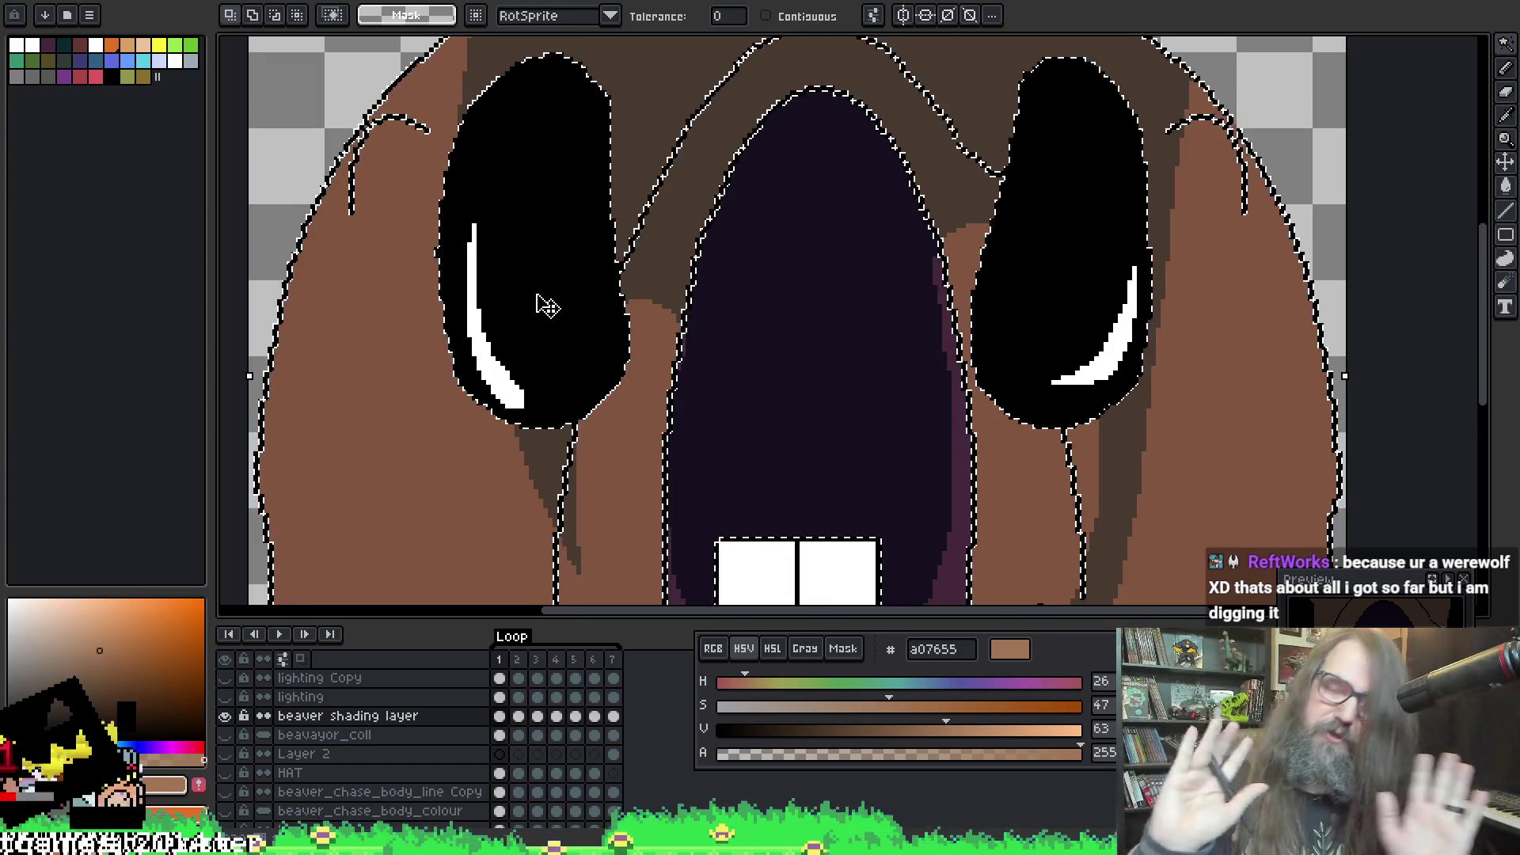
scroll(346, 249, "down", 4)
Step: Switch to the 27px brush and move the Preview window up beside the beaver head
key("b")
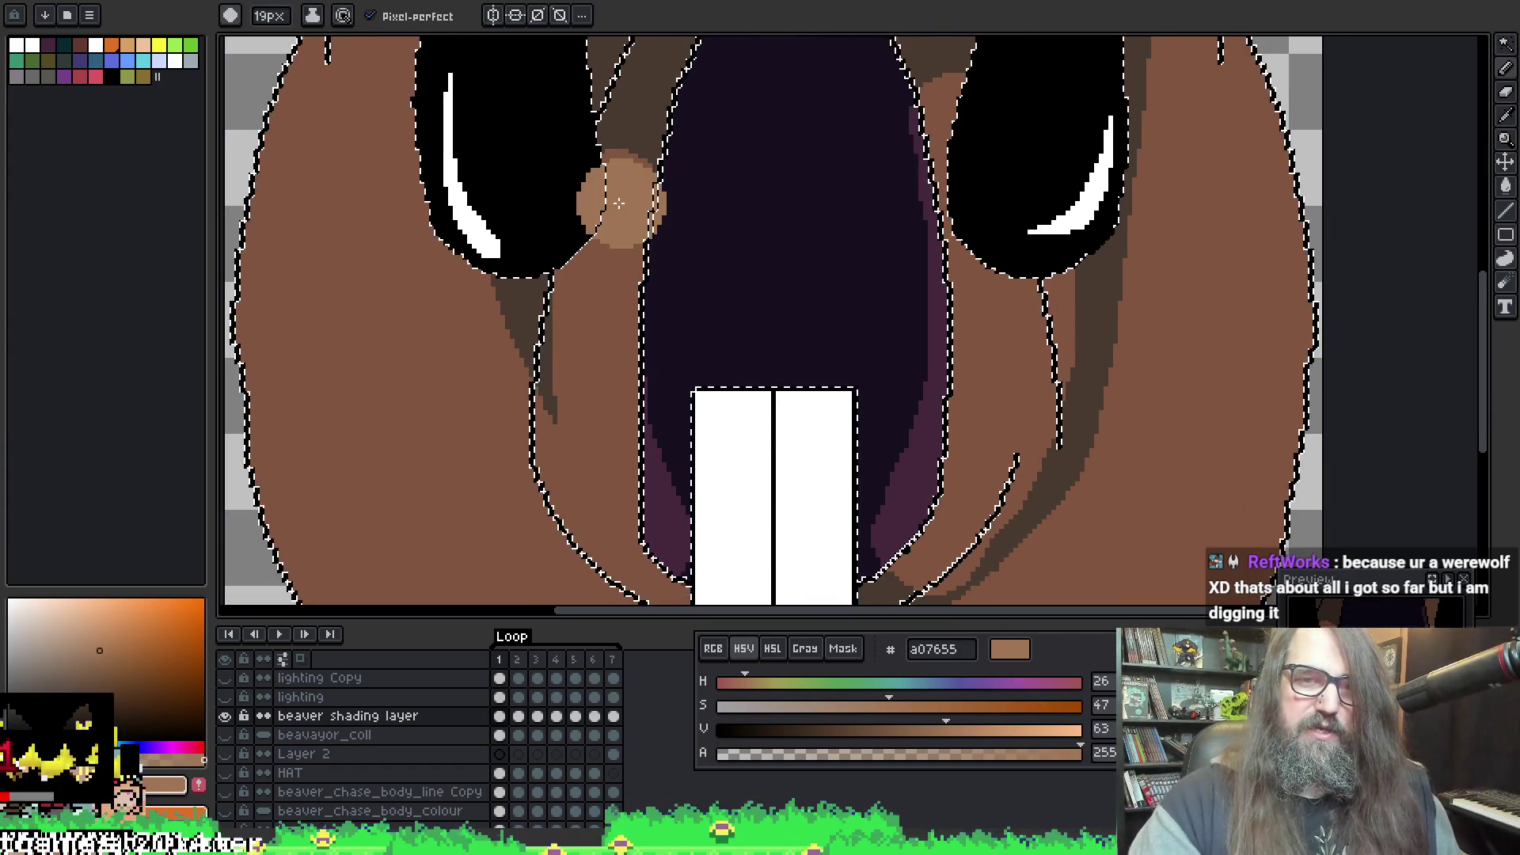
scroll(478, 231, "down", 7)
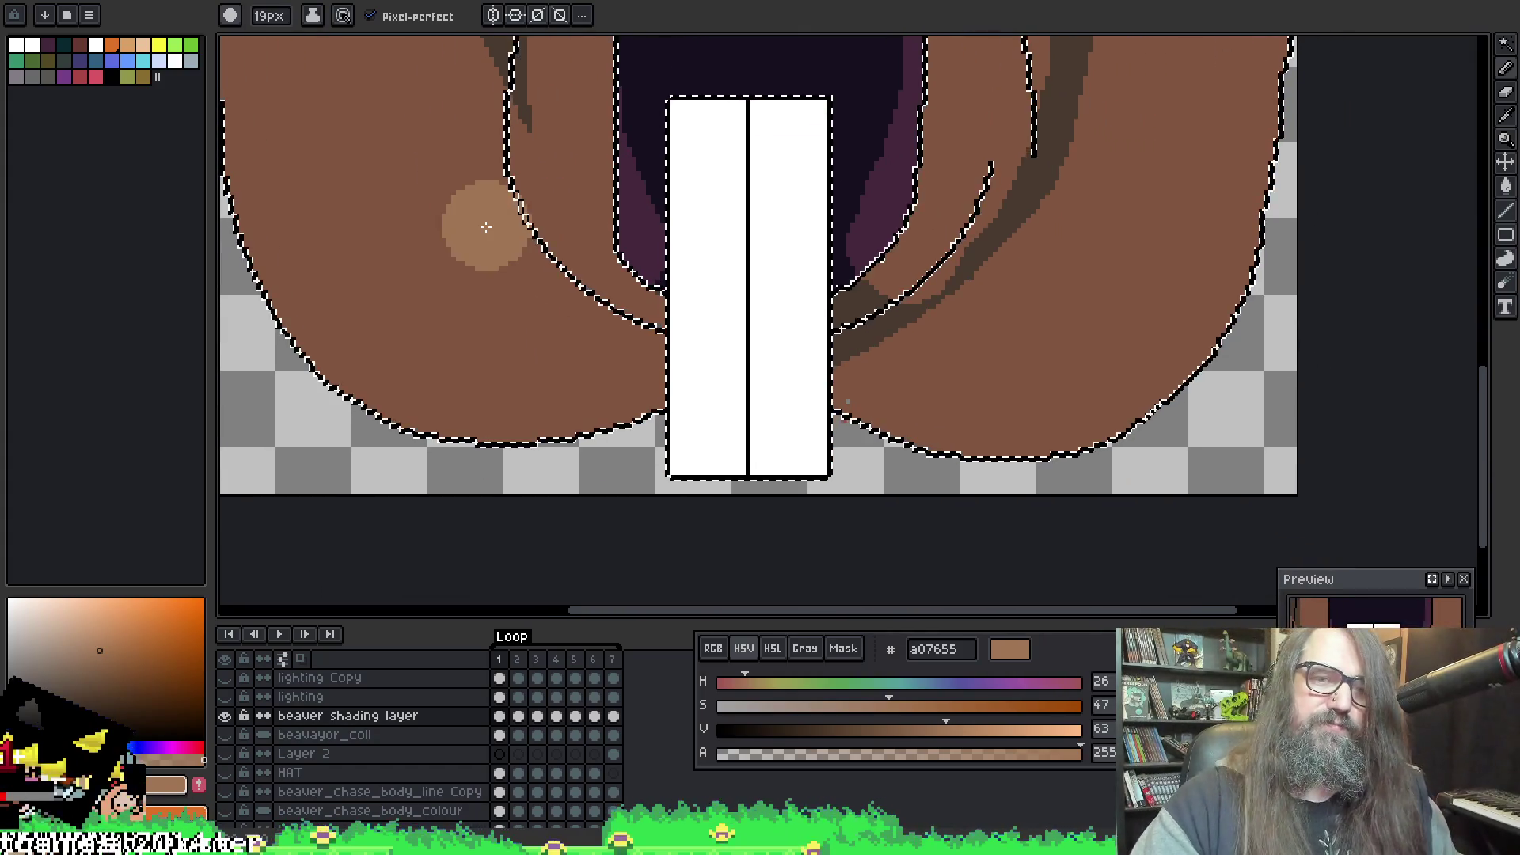
scroll(513, 243, "left", 4)
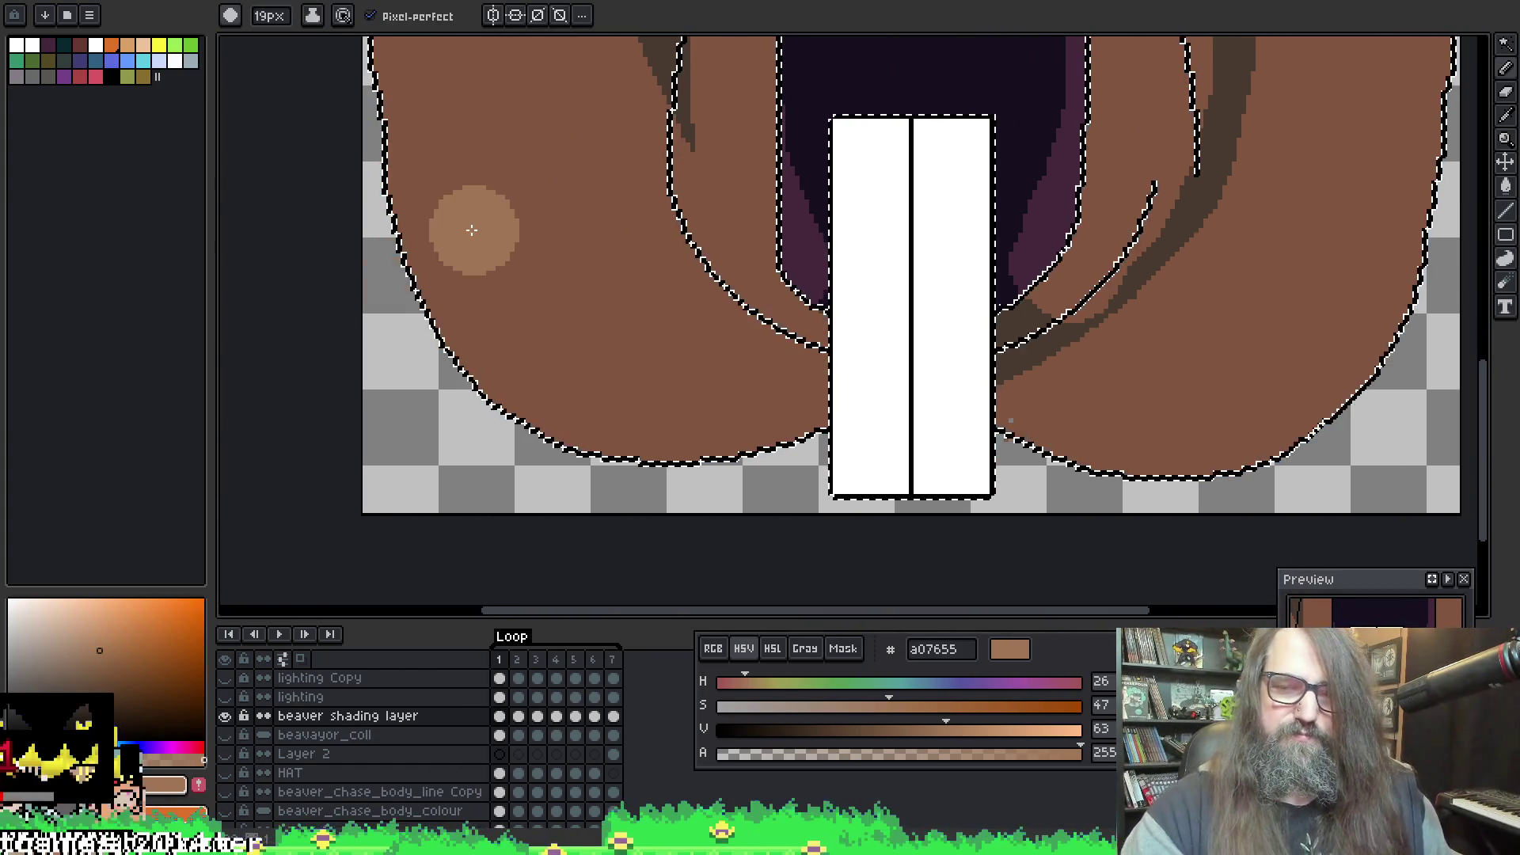
scroll(489, 363, "down", 3)
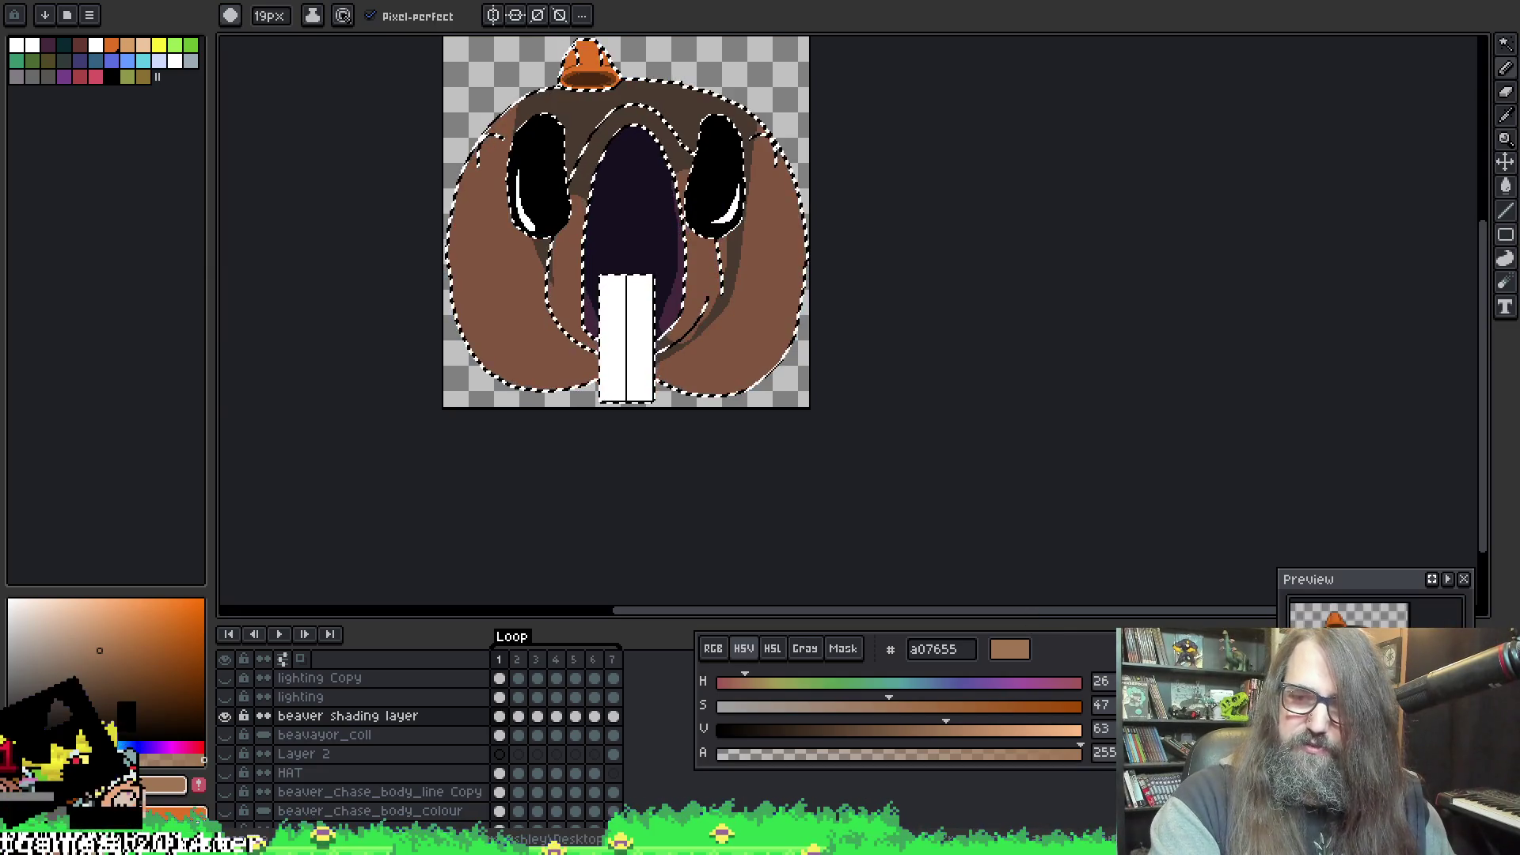
mouse_move(1363, 593)
left_mouse_down()
mouse_move(930, 420)
mouse_move(1027, 160)
mouse_move(1065, 123)
left_mouse_up()
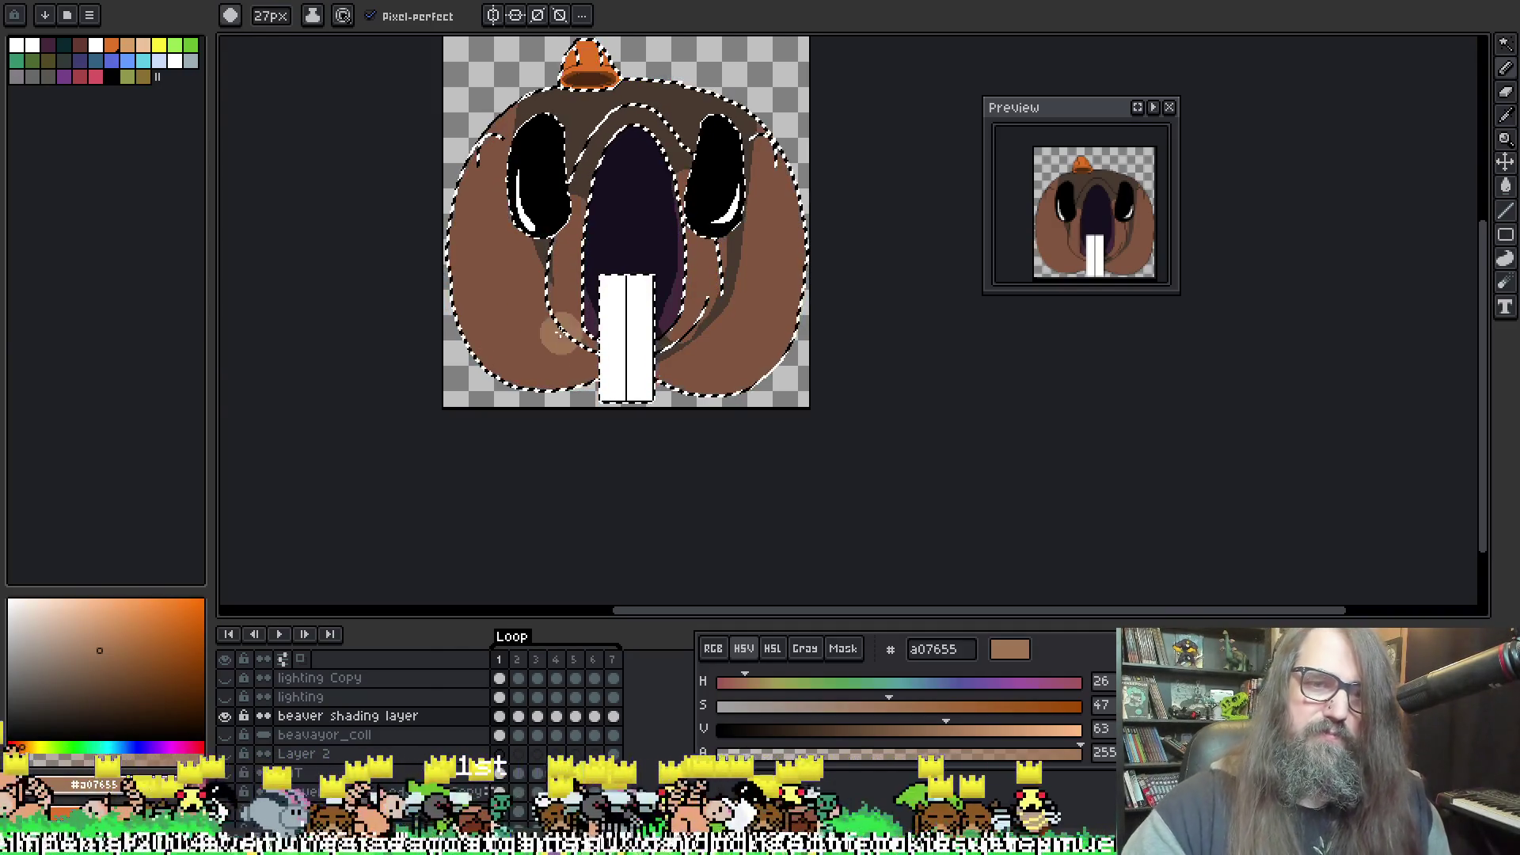
scroll(522, 321, "up", 3)
left_click_drag(609, 337, 971, 430)
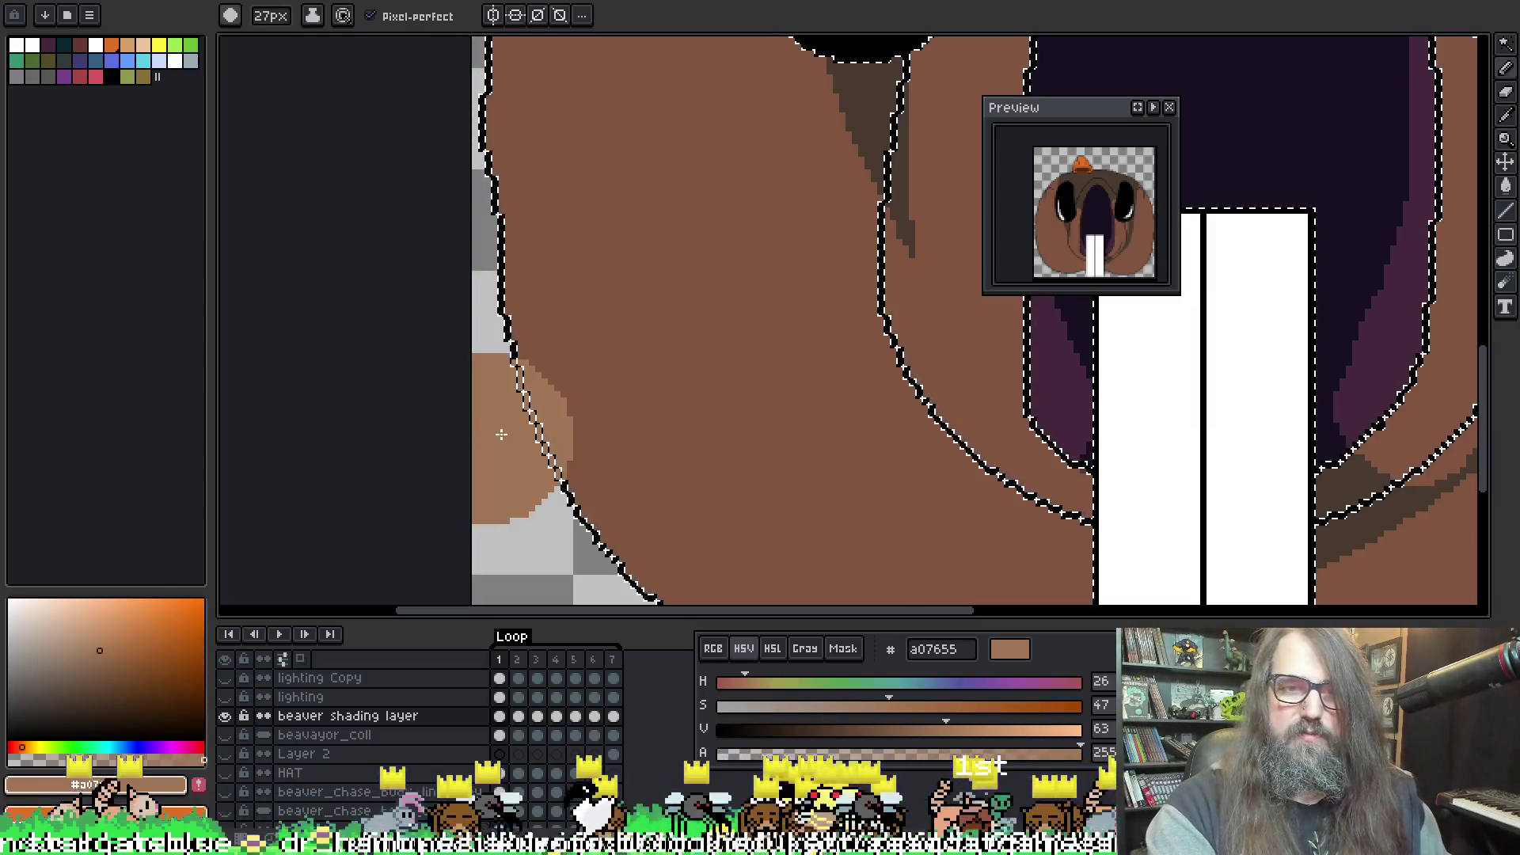
key("w")
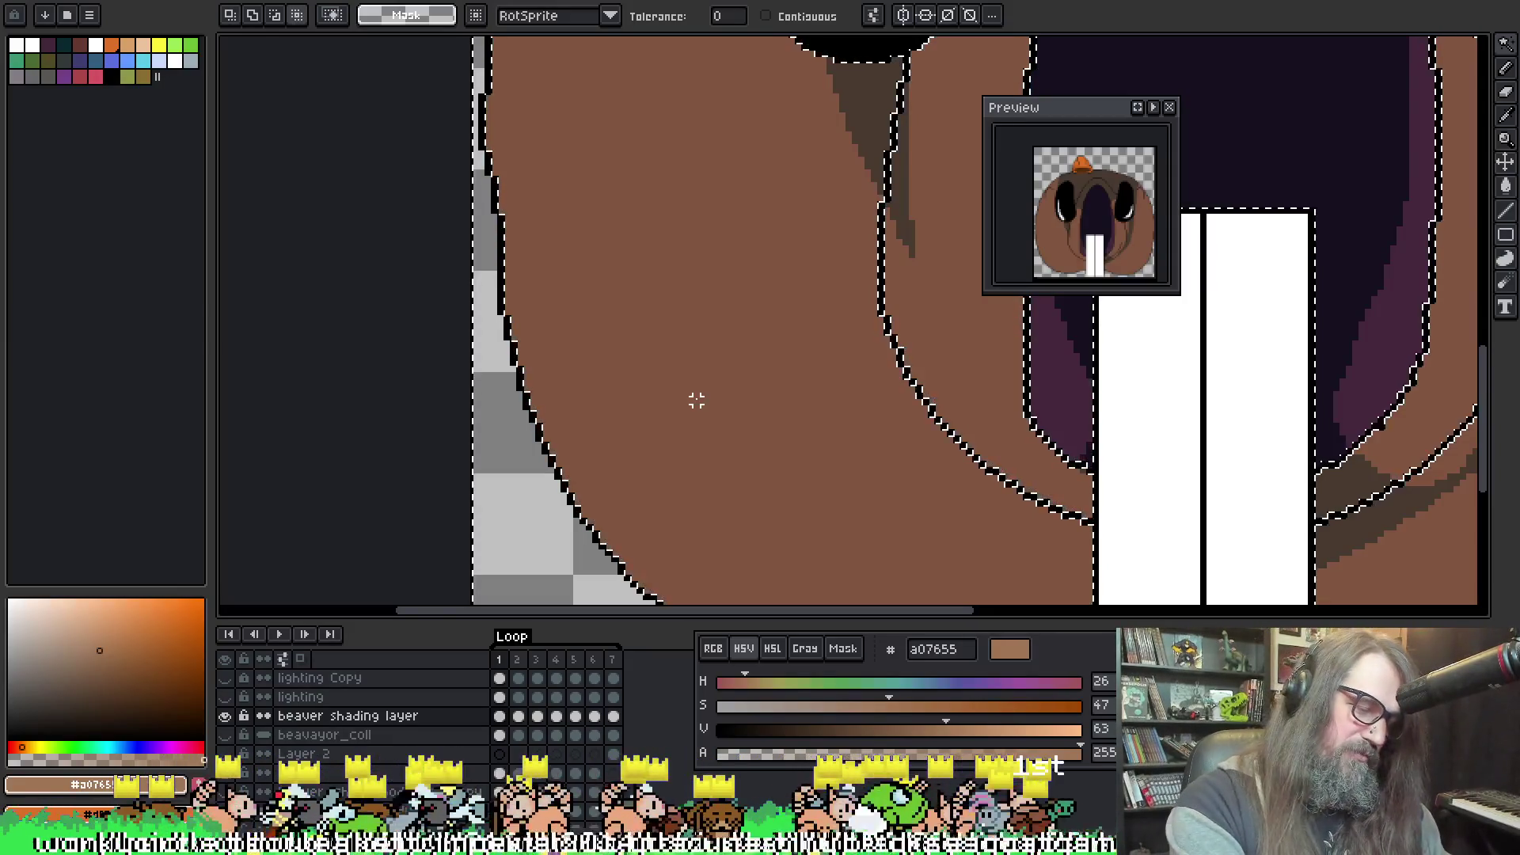
Step: Try a #a07655 highlight stroke across the lower-left cheek, then undo it
key("b")
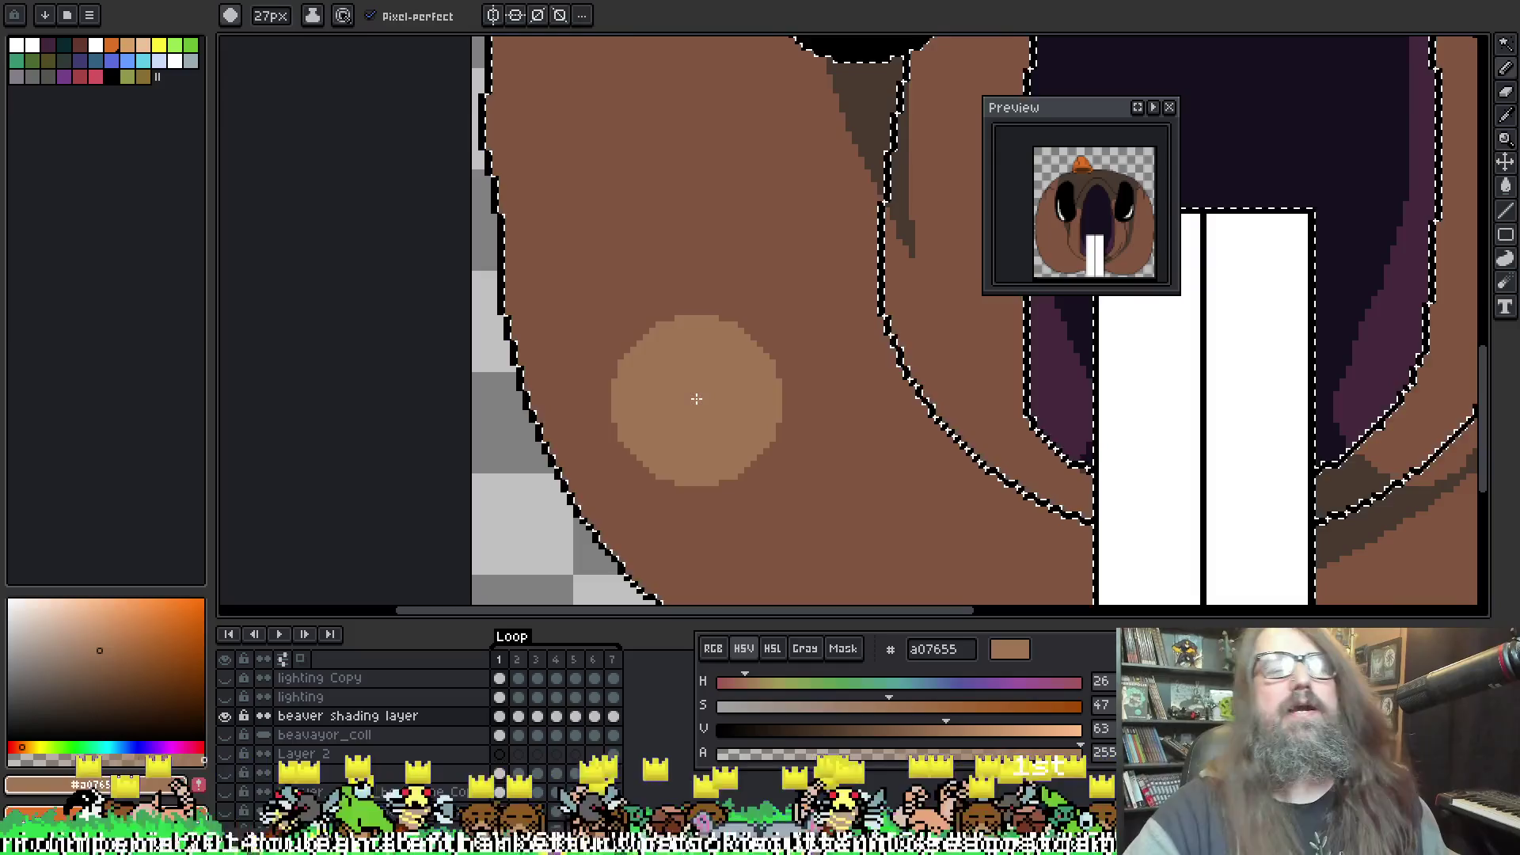
key("m")
left_click_drag(631, 407, 601, 207)
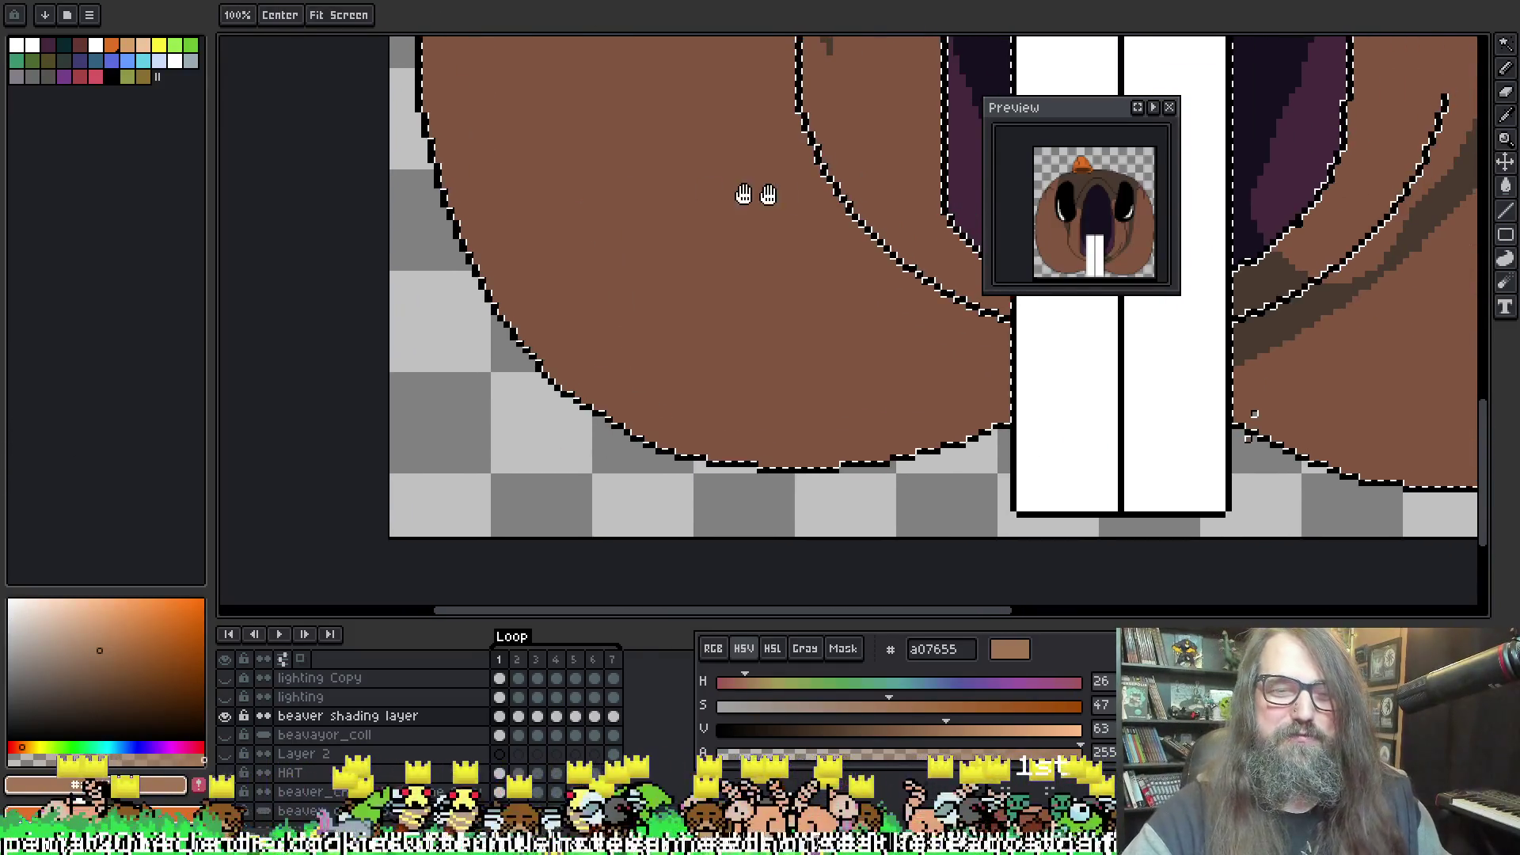
key("b")
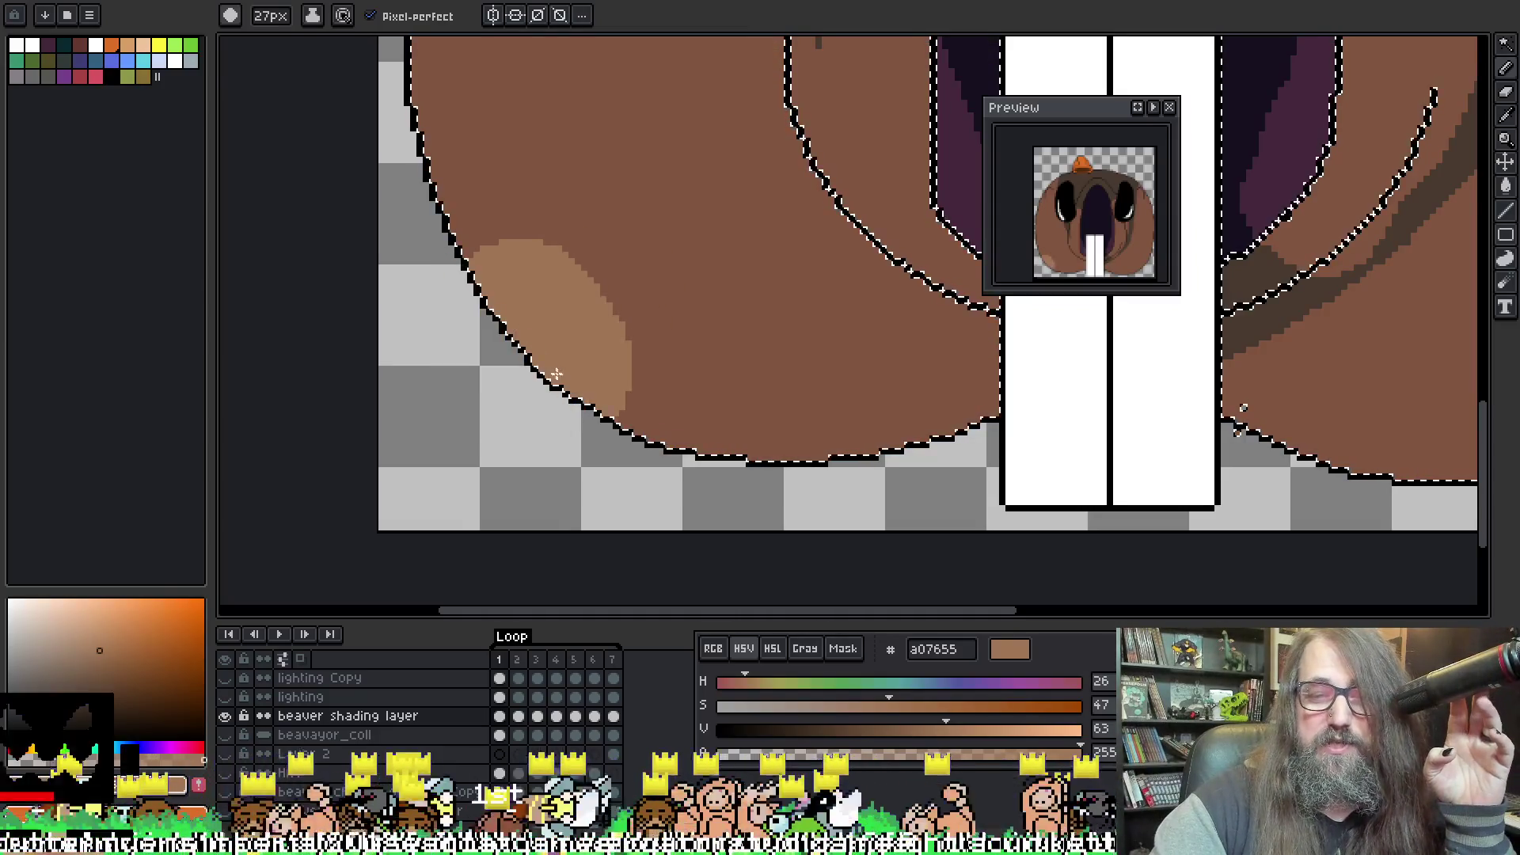
mouse_move(515, 325)
left_mouse_down()
mouse_move(760, 380)
mouse_move(822, 229)
left_mouse_up()
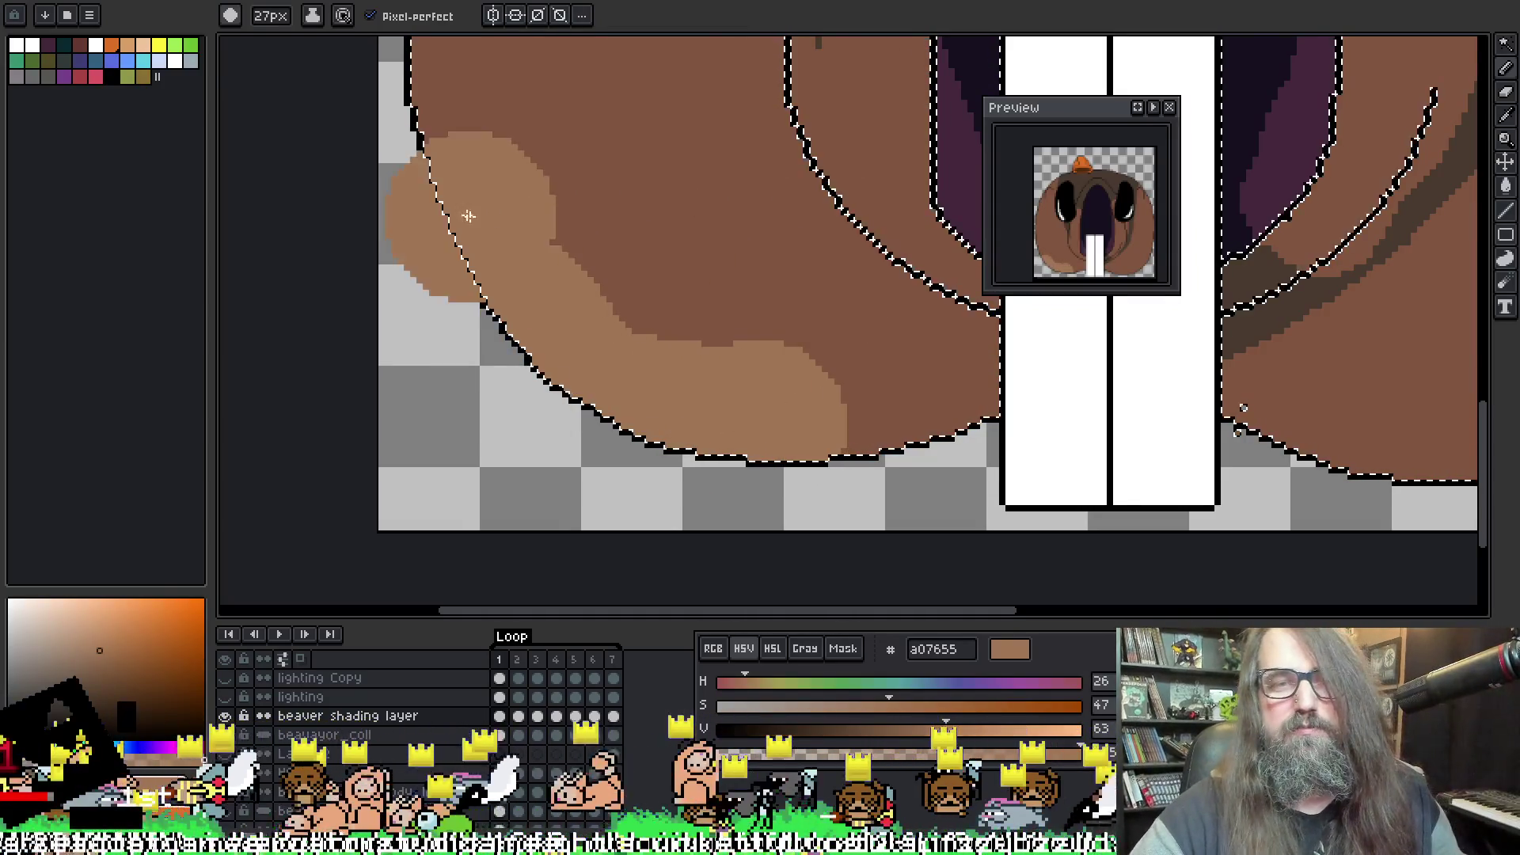
key("ctrl+z")
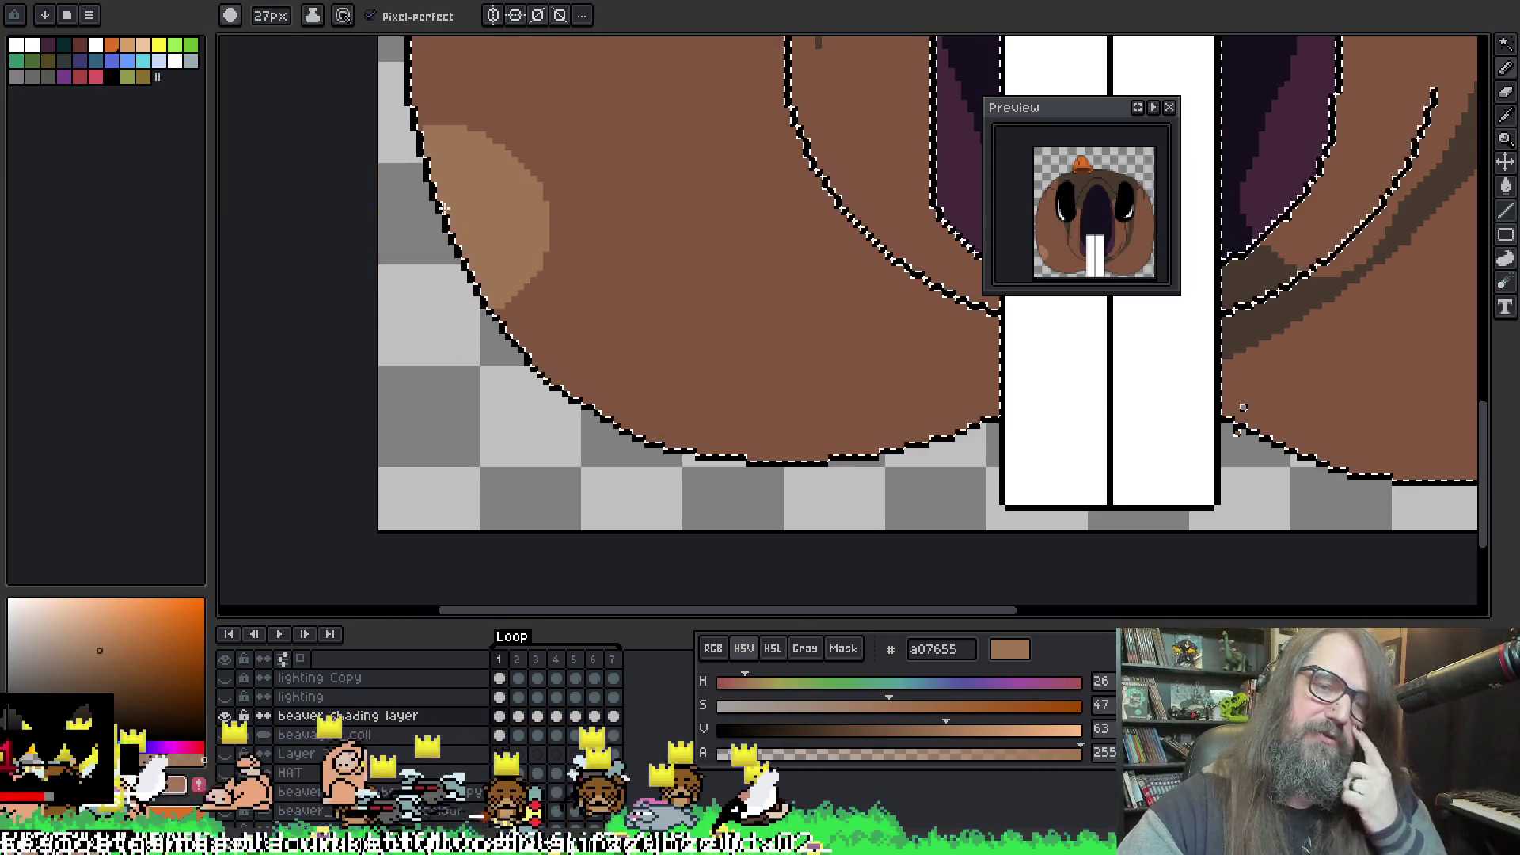
Step: Paint the highlight down the cheek's left edge and bottom, undoing the upper part
left_click_drag(445, 208, 479, 293)
left_click_drag(637, 435, 865, 453)
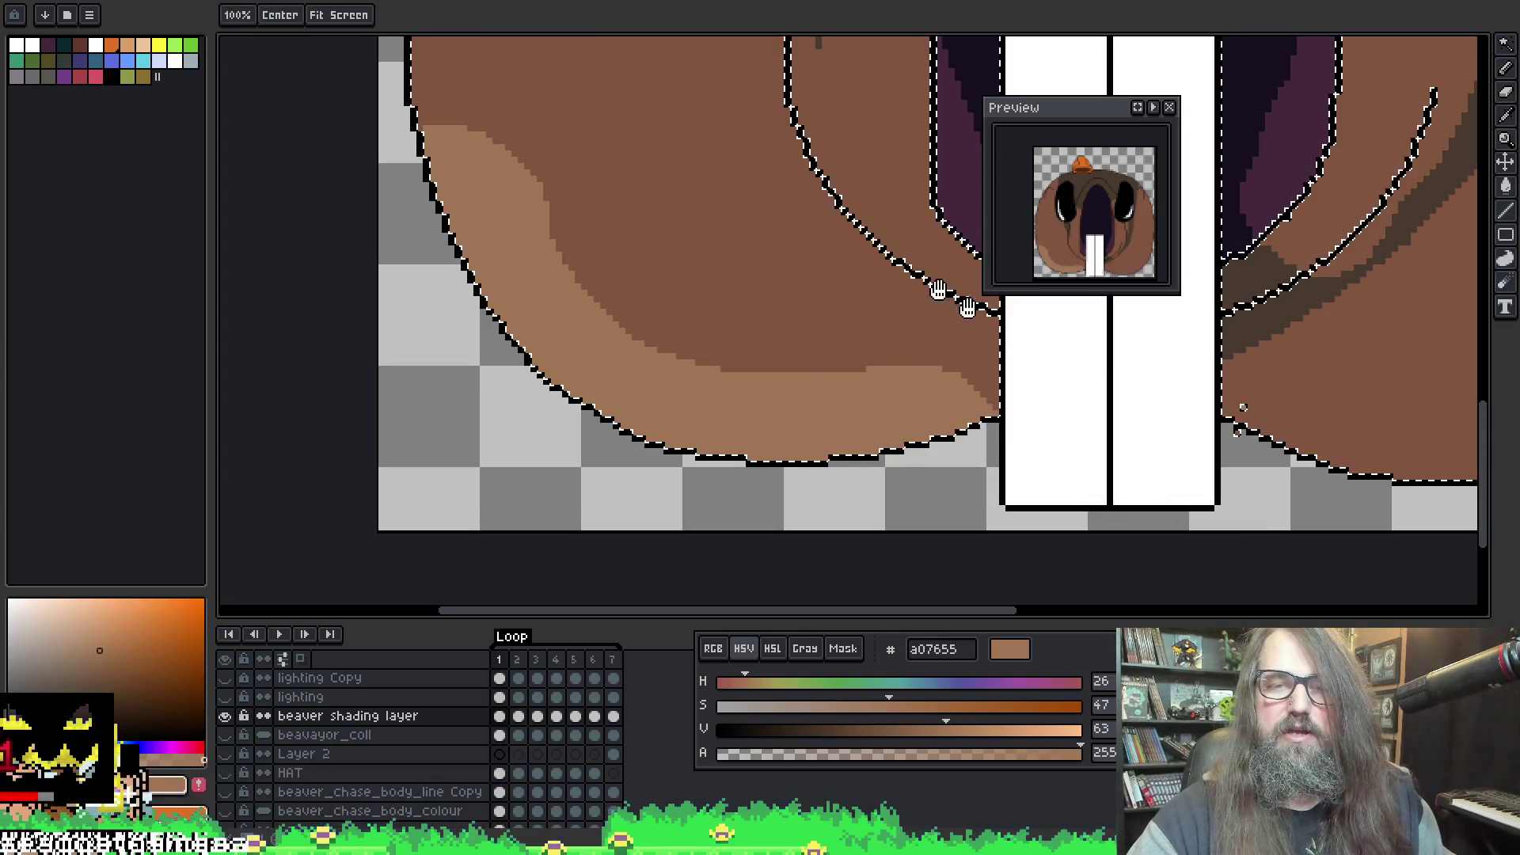
mouse_move(475, 213)
left_mouse_down()
mouse_move(554, 340)
mouse_move(593, 352)
left_mouse_up()
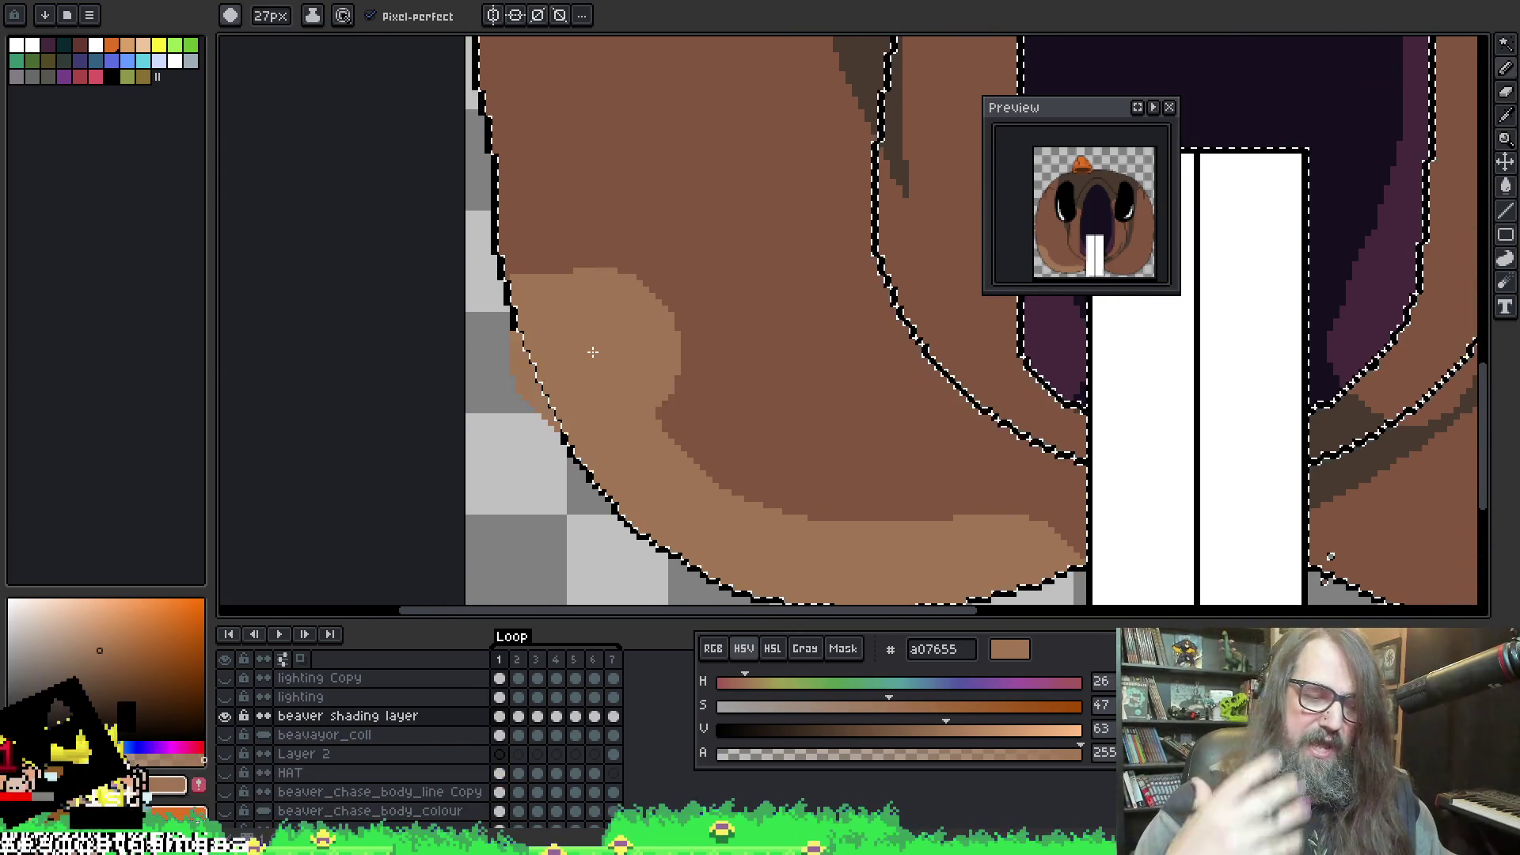
scroll(598, 361, "down", 4)
scroll(644, 451, "up", 3)
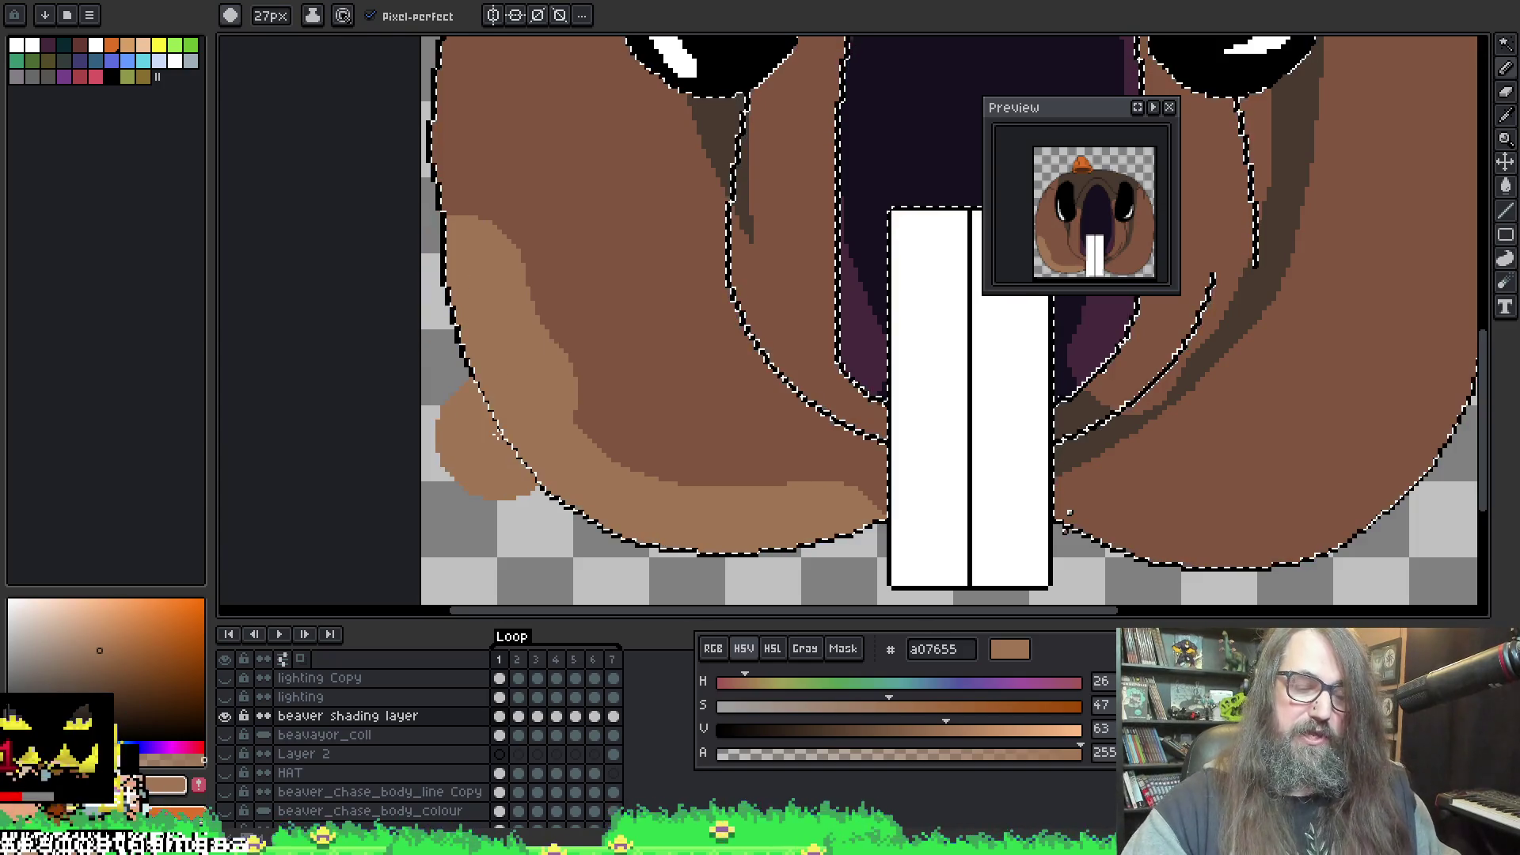
key("ctrl+z")
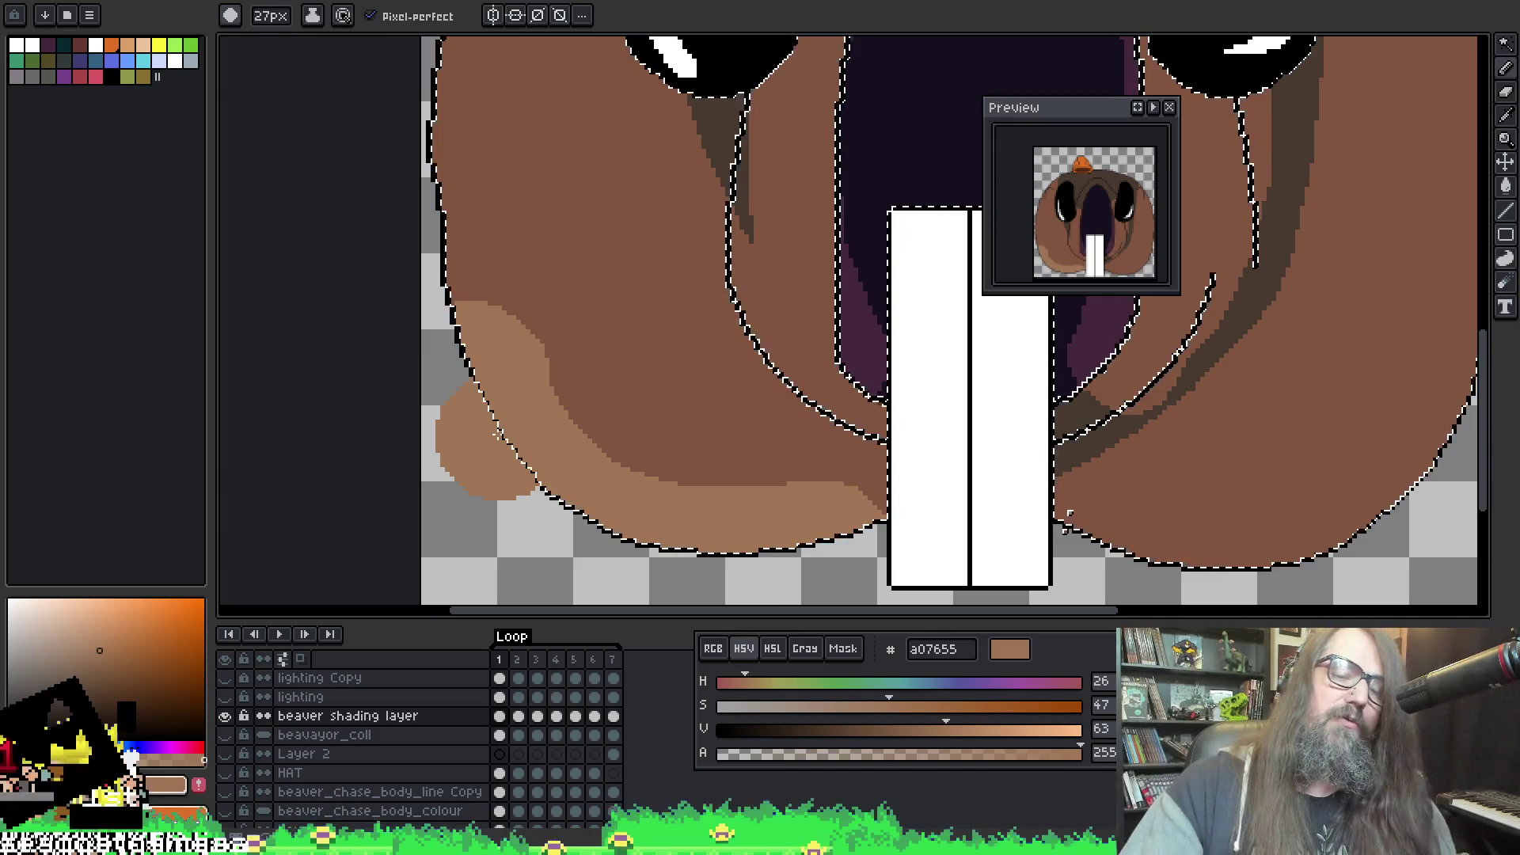
Step: Brush a #a07655 highlight along the right cheek's lower edge beside the teeth, undoing an overlong stroke
mouse_move(715, 394)
left_mouse_down()
mouse_move(669, 373)
mouse_move(336, 356)
left_mouse_up()
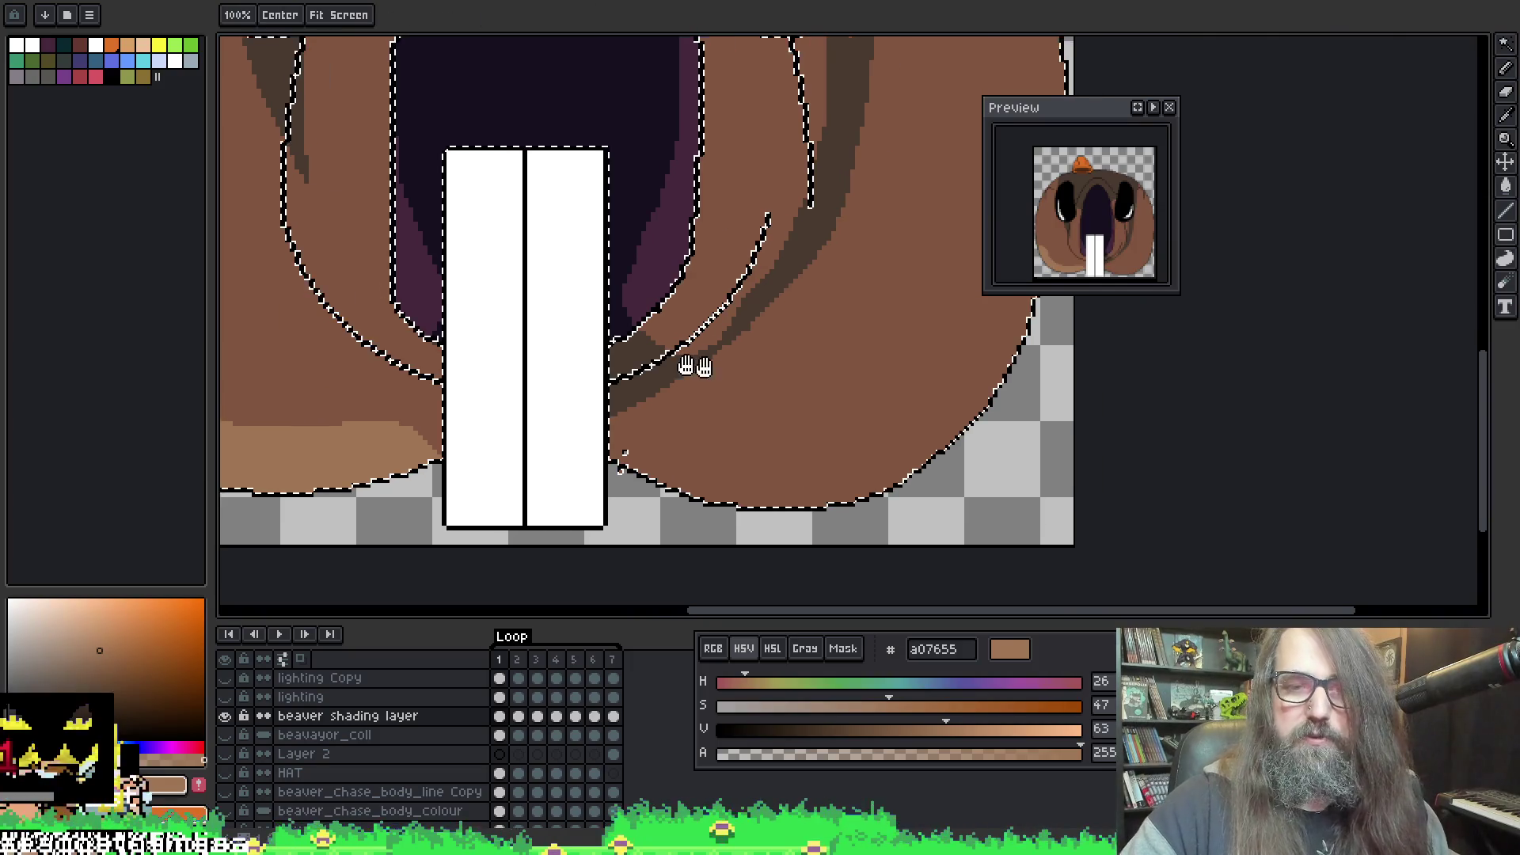
left_click_drag(689, 362, 575, 383)
left_click(555, 491)
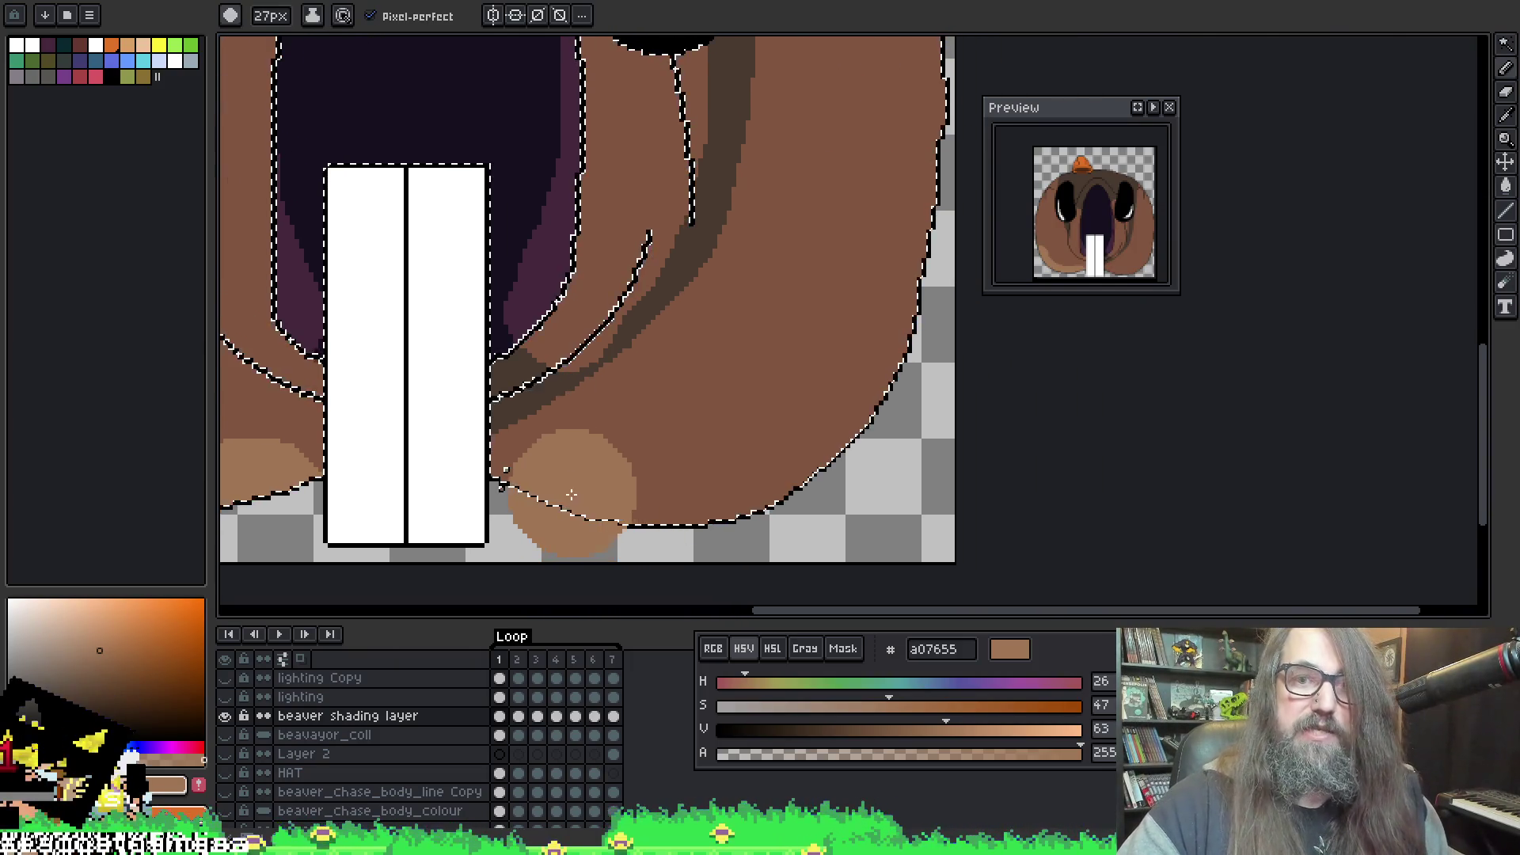
left_click_drag(548, 493, 669, 503)
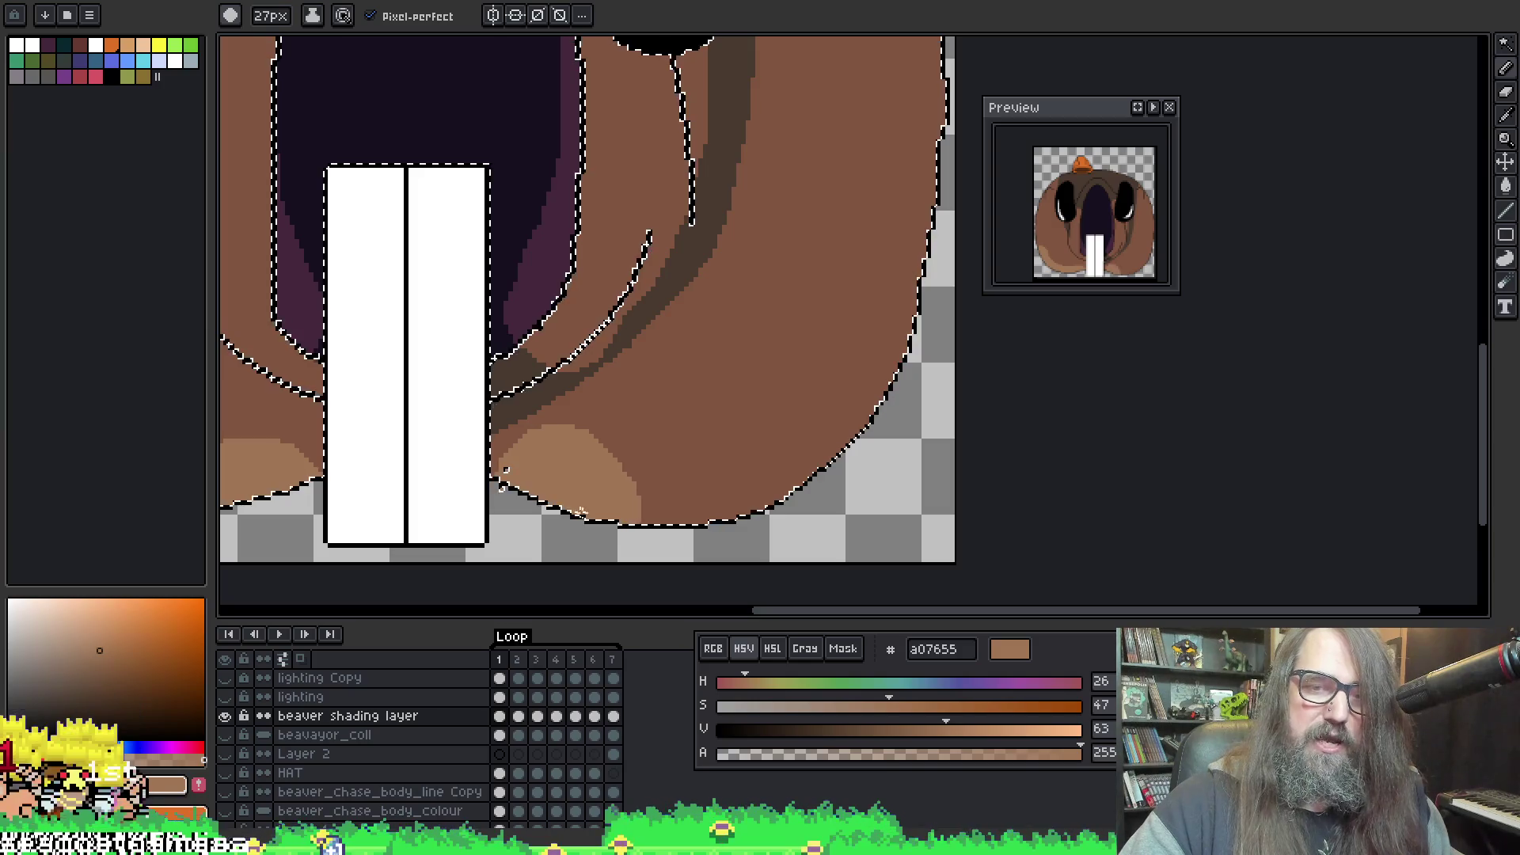
key("ctrl+z")
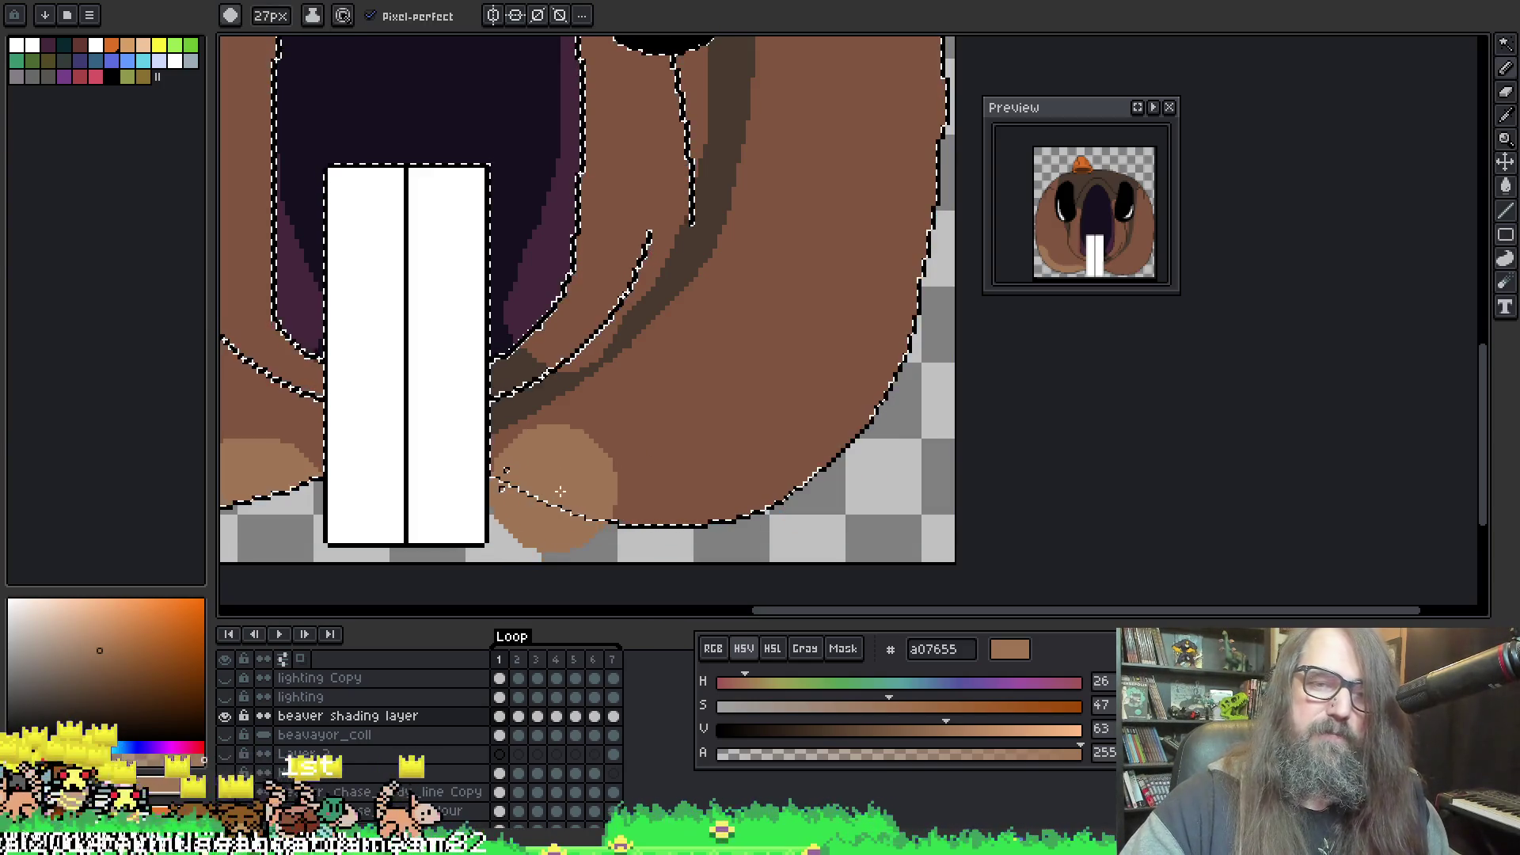
mouse_move(638, 528)
left_mouse_down()
mouse_move(784, 459)
mouse_move(934, 206)
left_mouse_up()
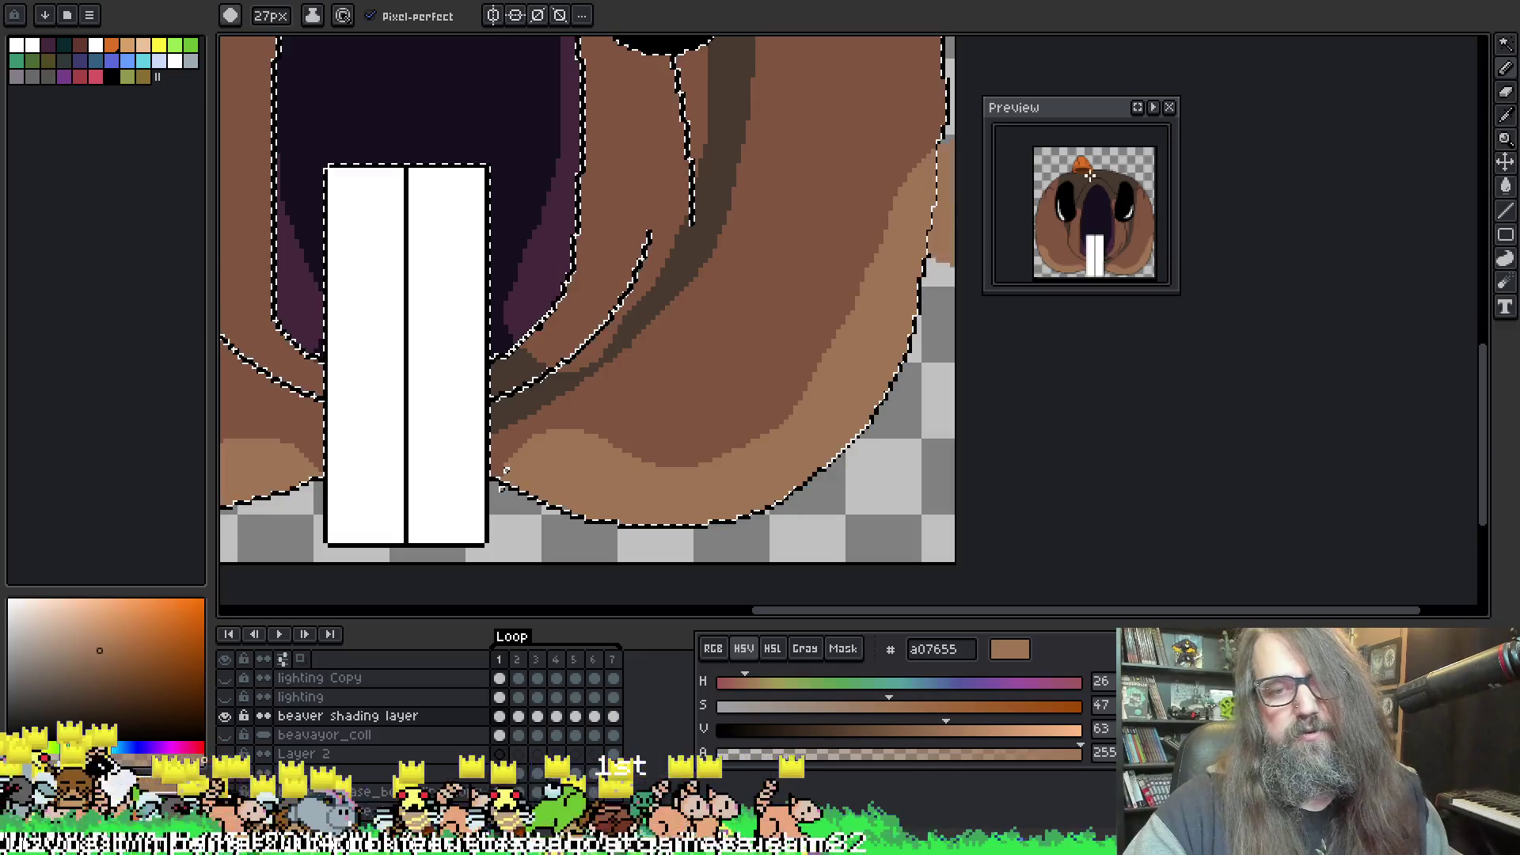
left_click_drag(758, 356, 879, 348)
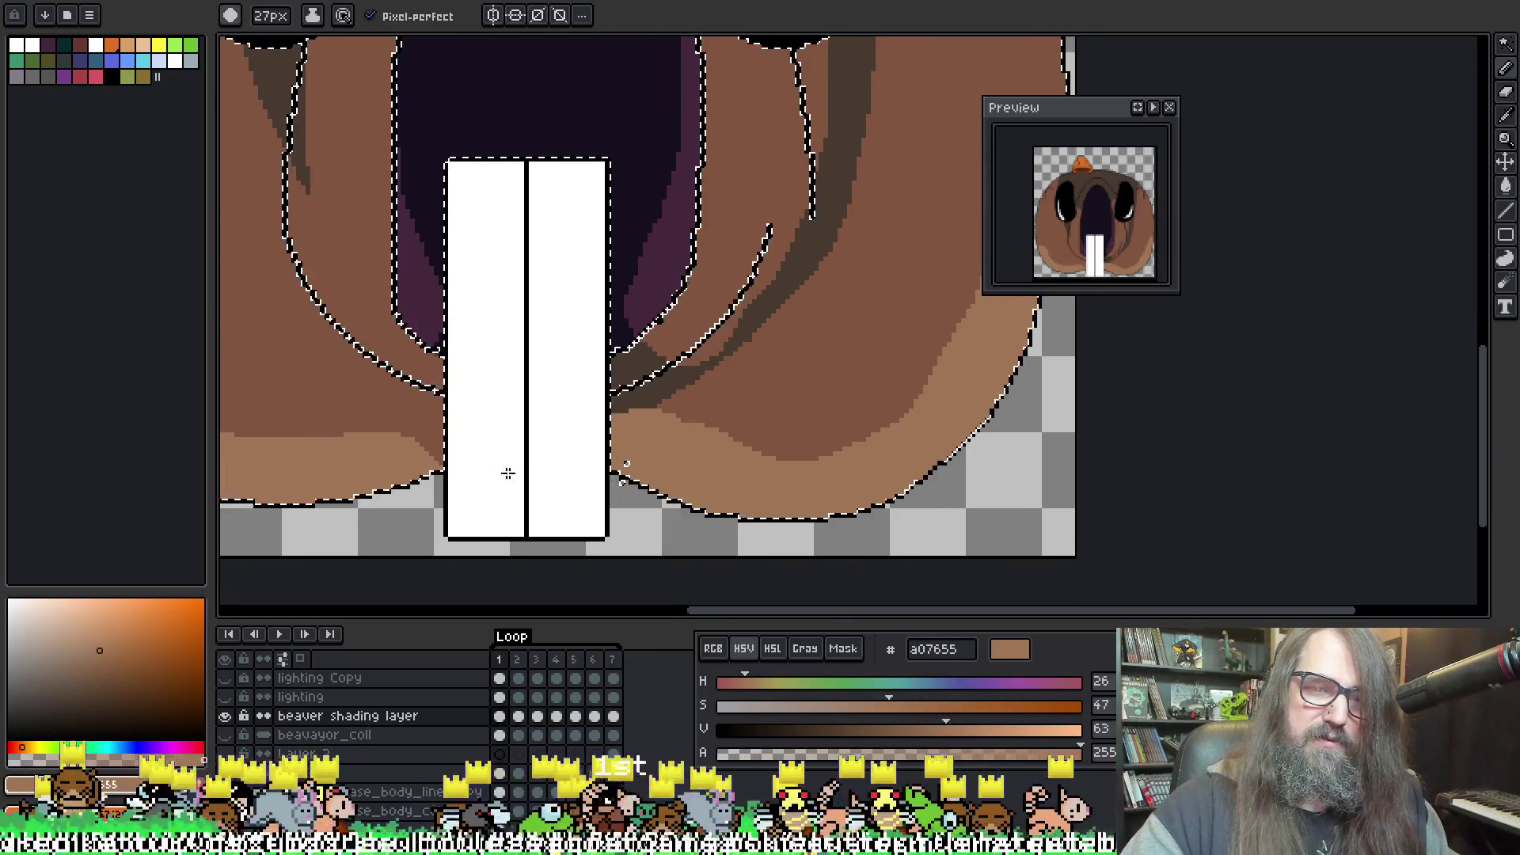
scroll(629, 387, "down", 4)
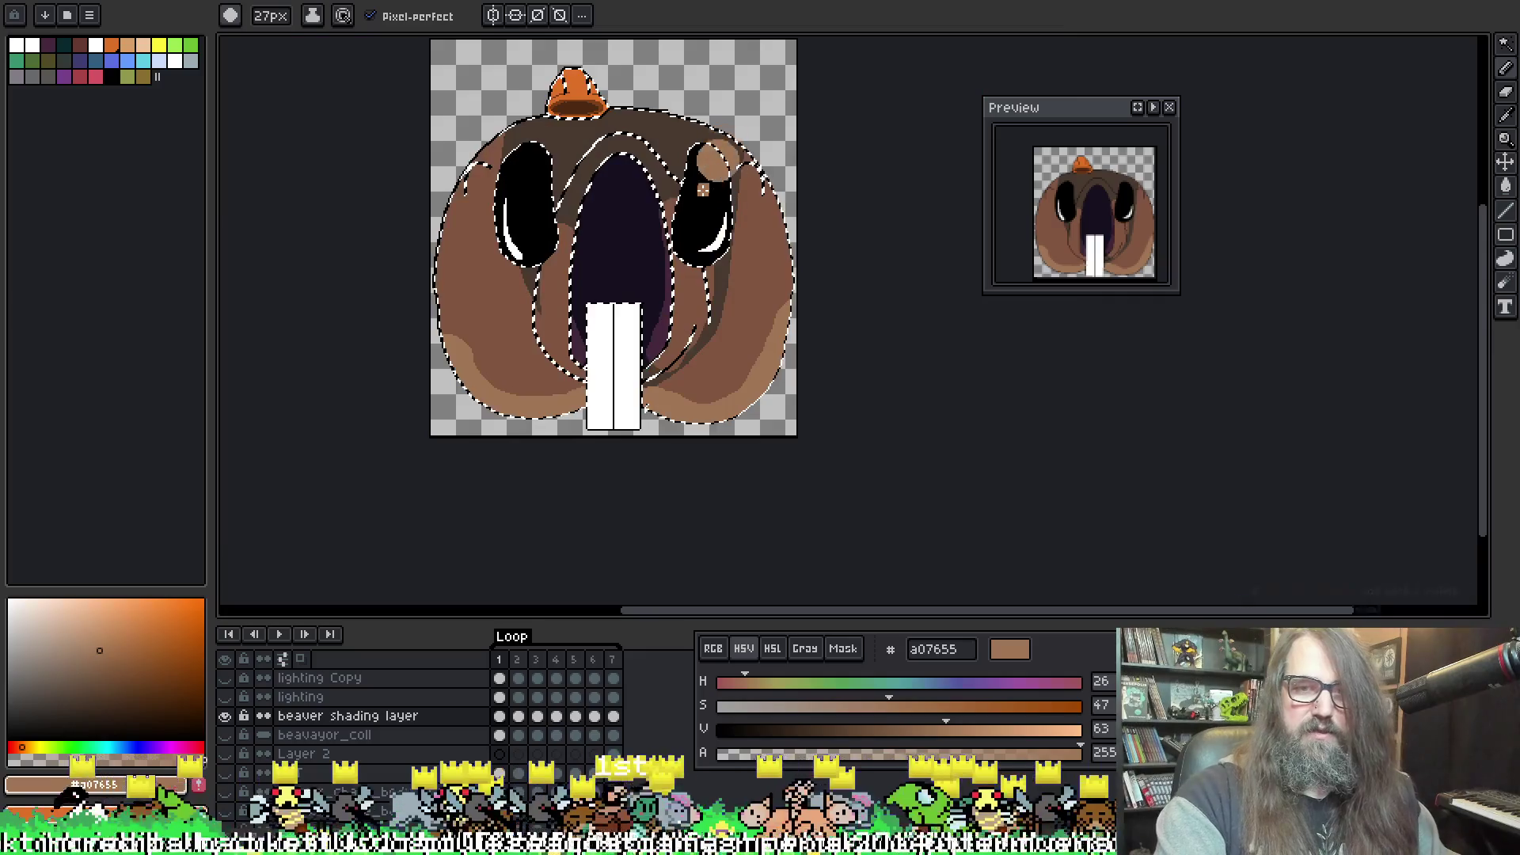
left_click_drag(642, 384, 633, 428)
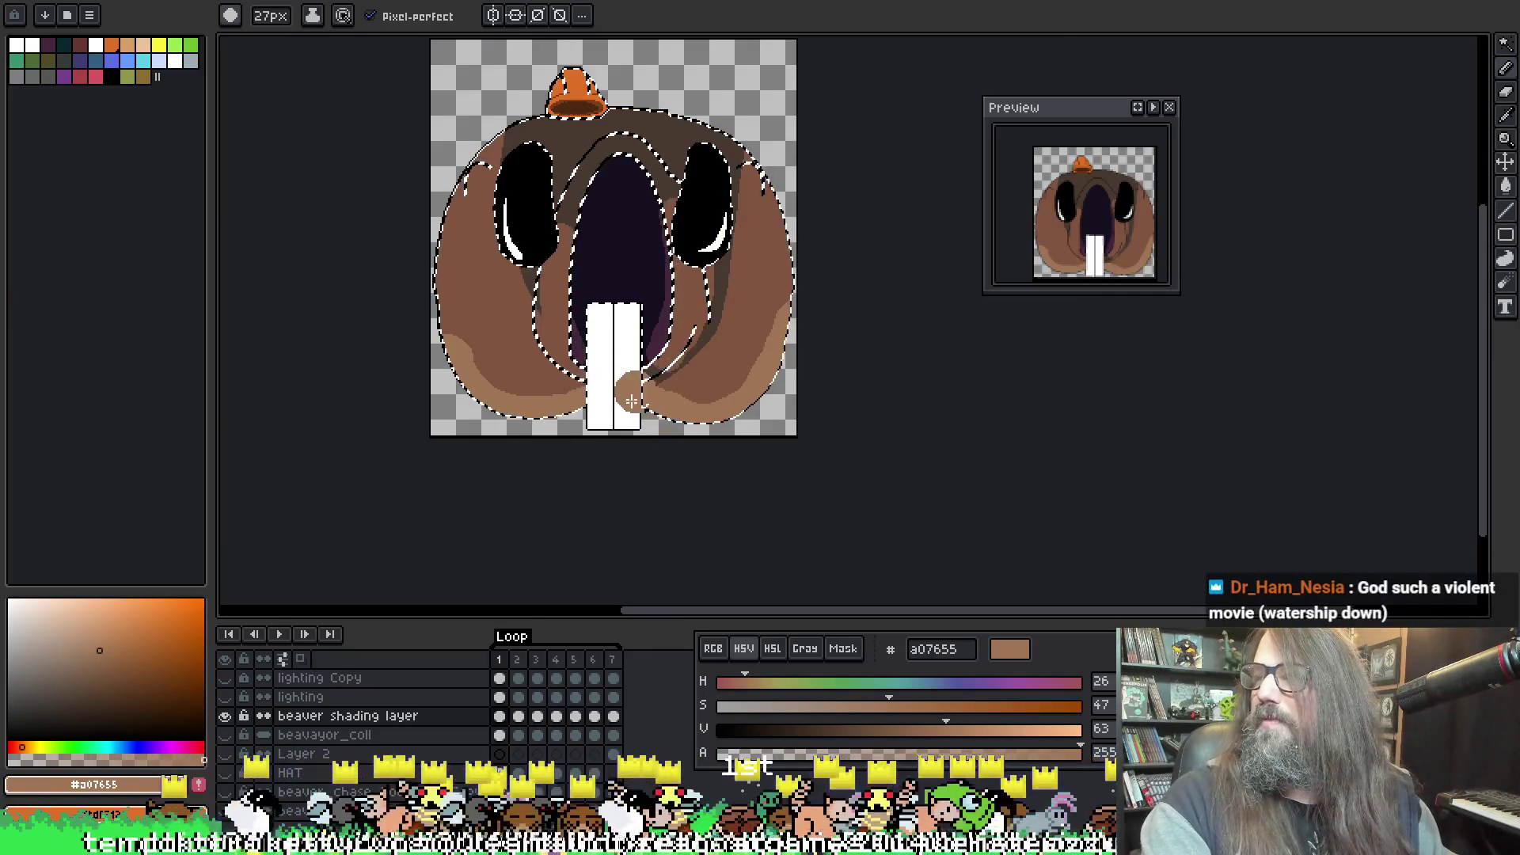
key("ctrl+z")
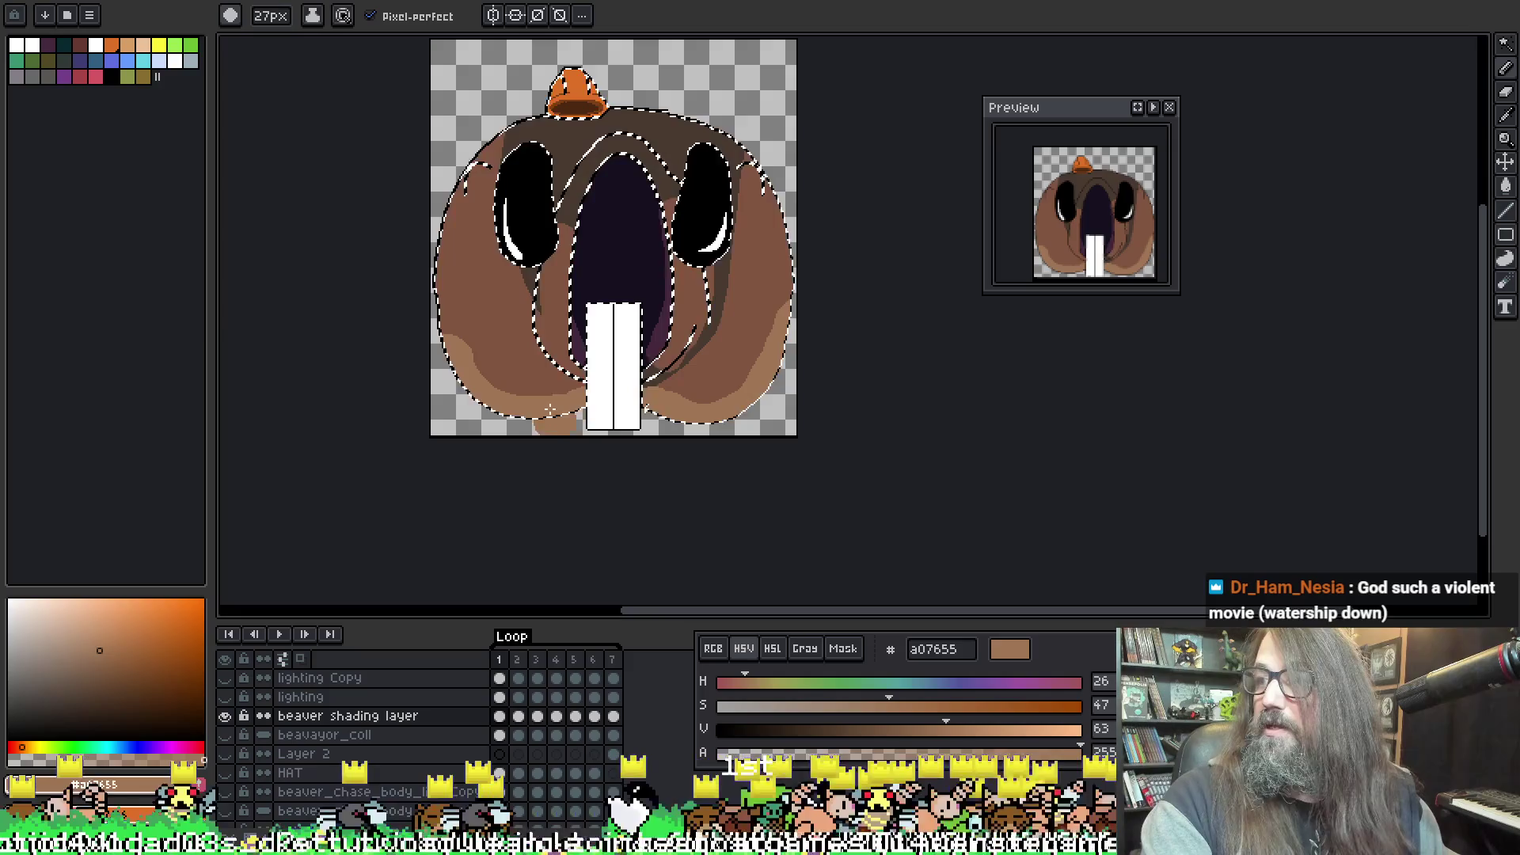
left_click(550, 409)
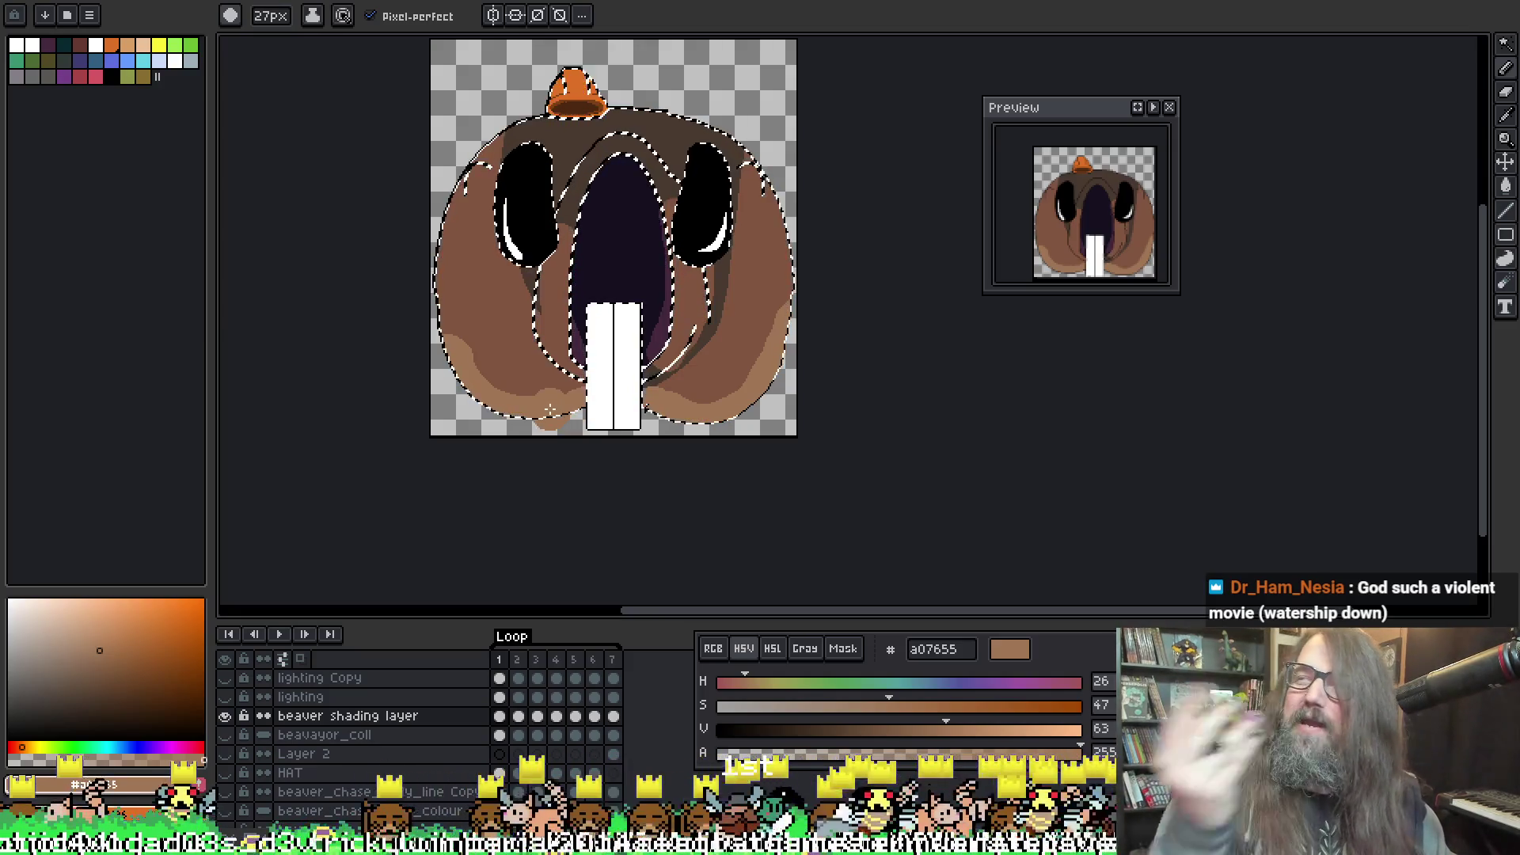
Step: Paint #a07655 along the left cheek's outer edge and beside the teeth, undoing a stray dot on the teeth
scroll(514, 297, "up", 2)
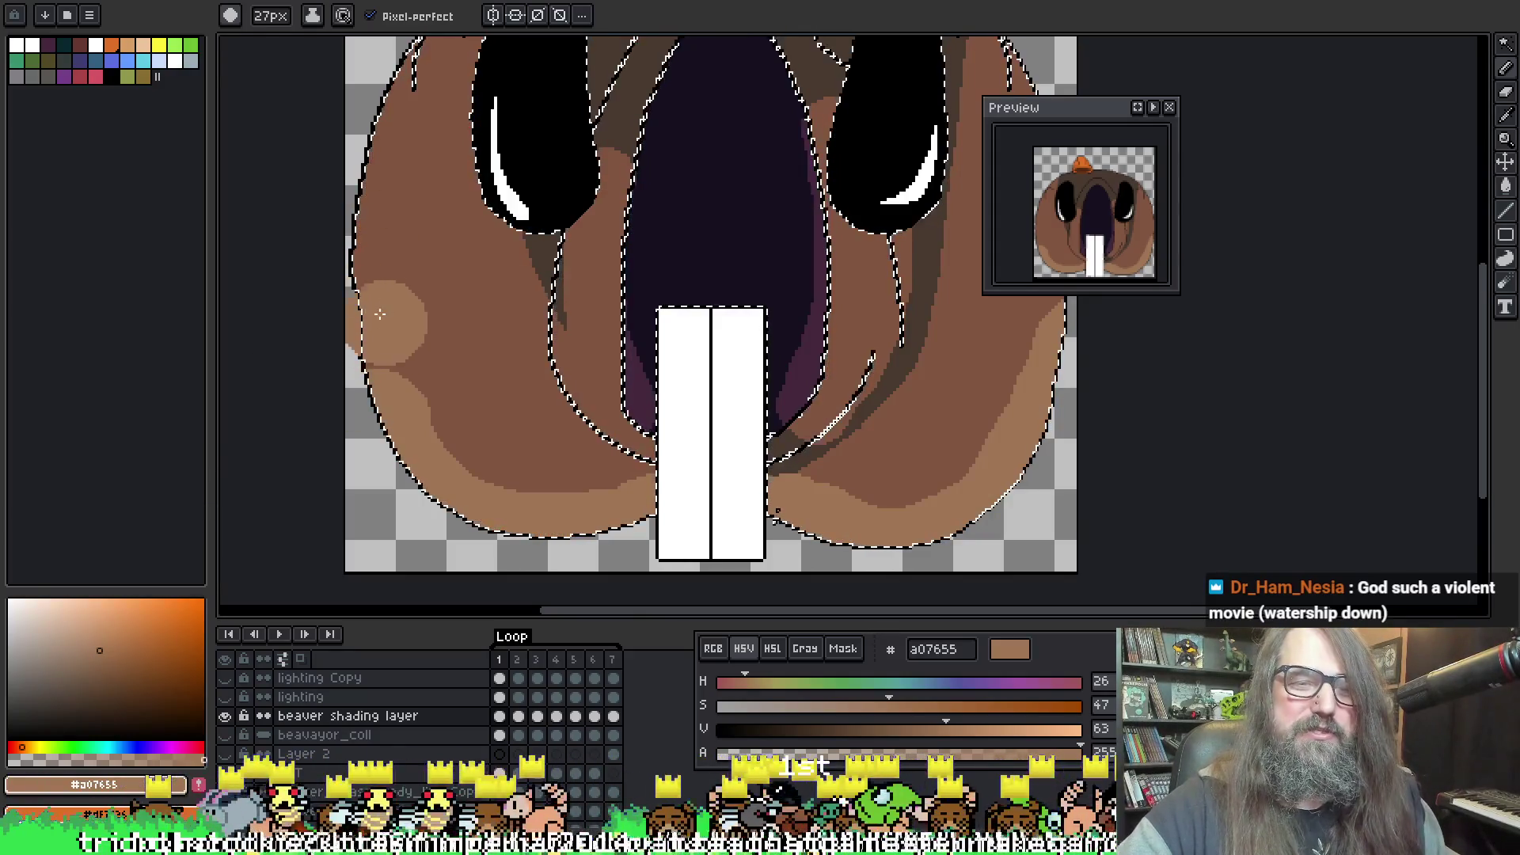
mouse_move(383, 315)
left_mouse_down()
mouse_move(432, 314)
mouse_move(525, 475)
mouse_move(449, 427)
left_mouse_up()
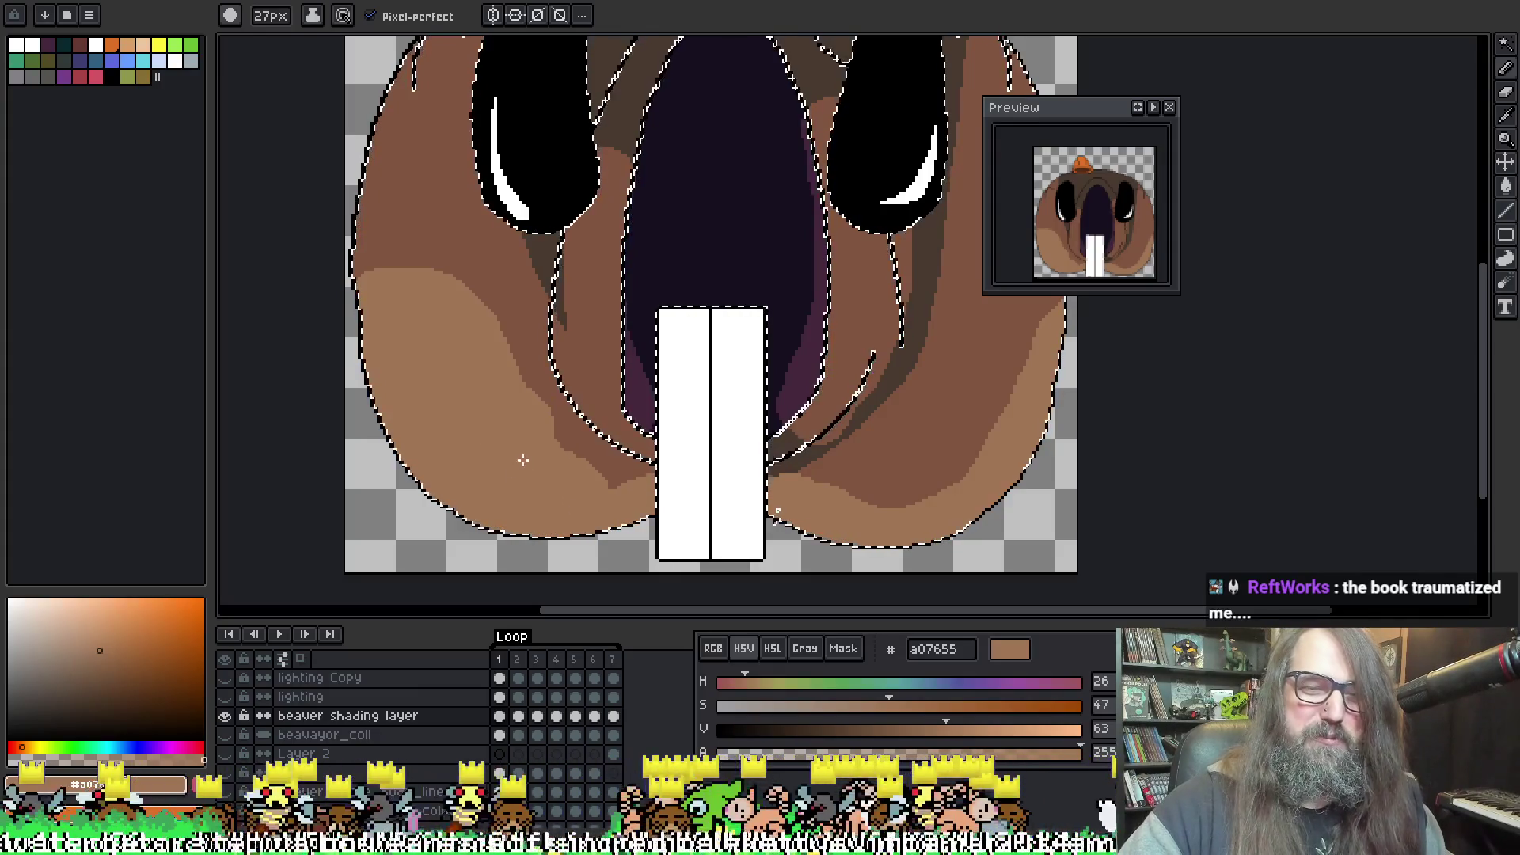
mouse_move(776, 387)
left_mouse_down()
mouse_move(552, 325)
mouse_move(678, 342)
mouse_move(588, 350)
left_mouse_up()
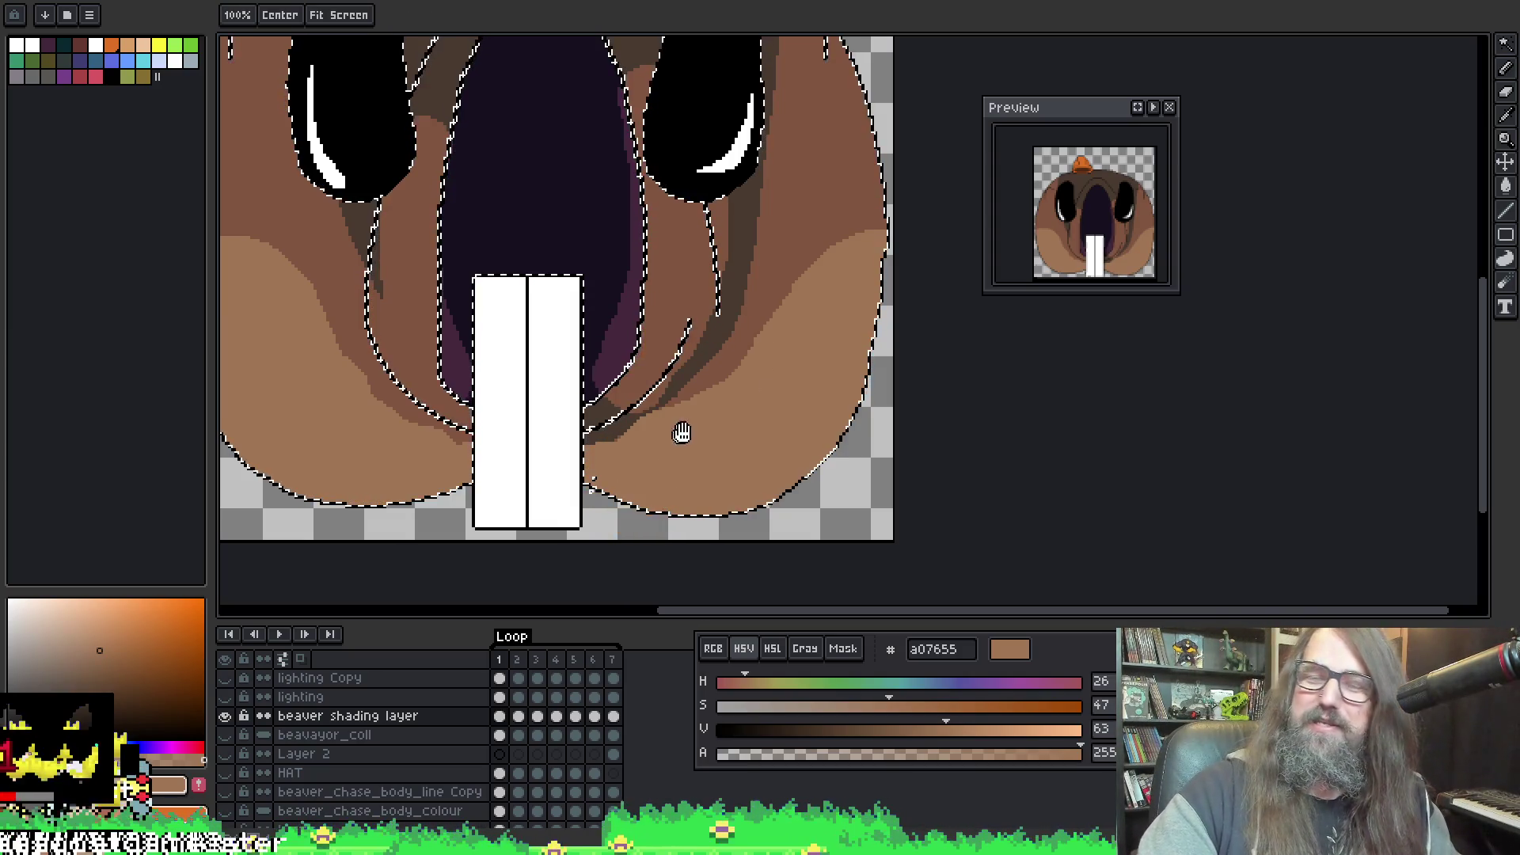
key("space")
left_click_drag(663, 380, 711, 321)
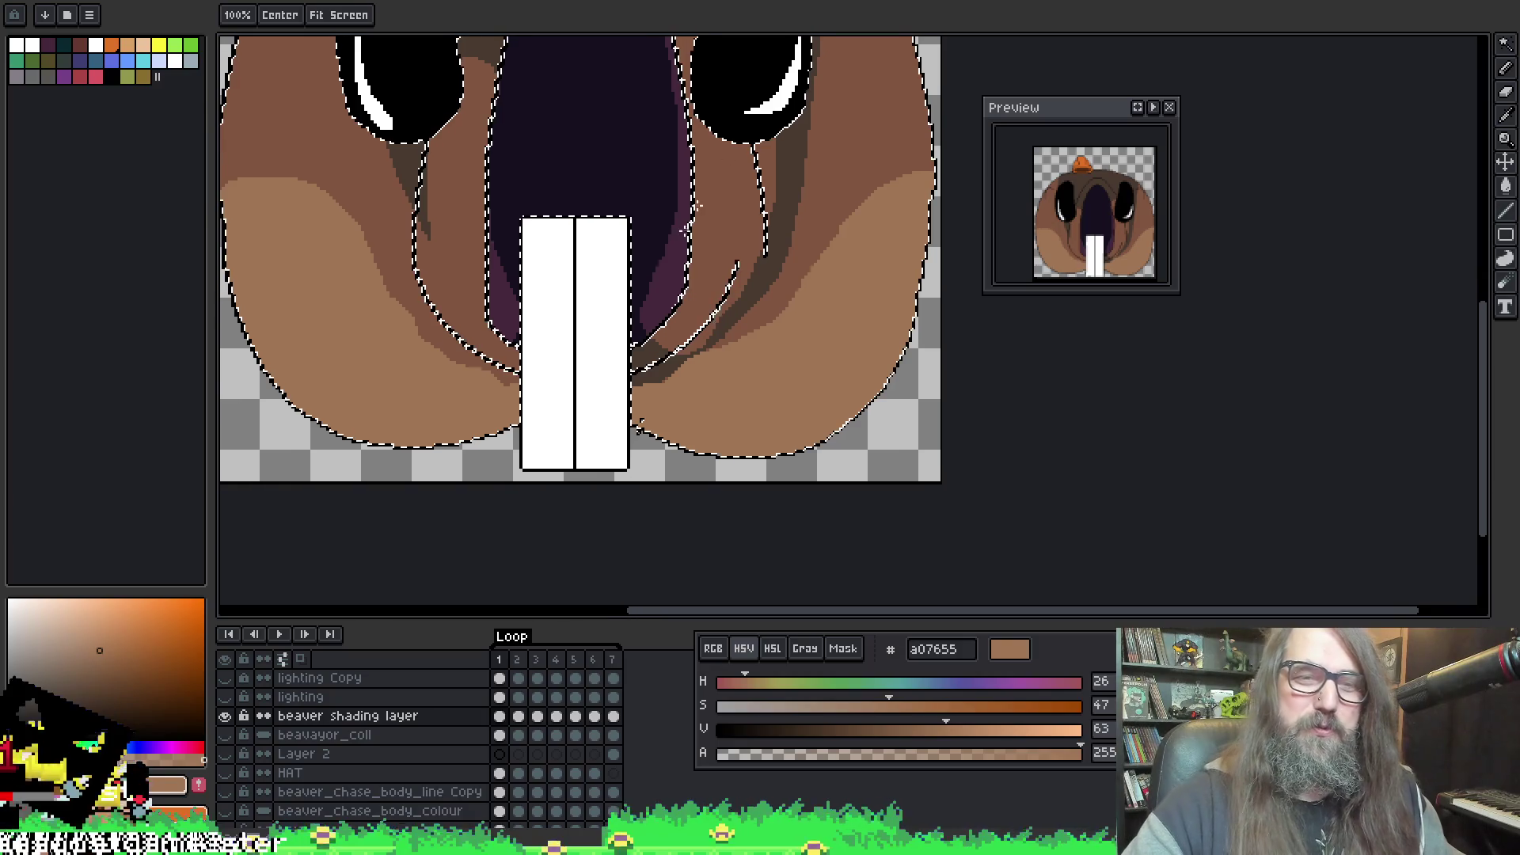
mouse_move(470, 305)
left_mouse_down()
mouse_move(458, 237)
mouse_move(492, 305)
left_mouse_up()
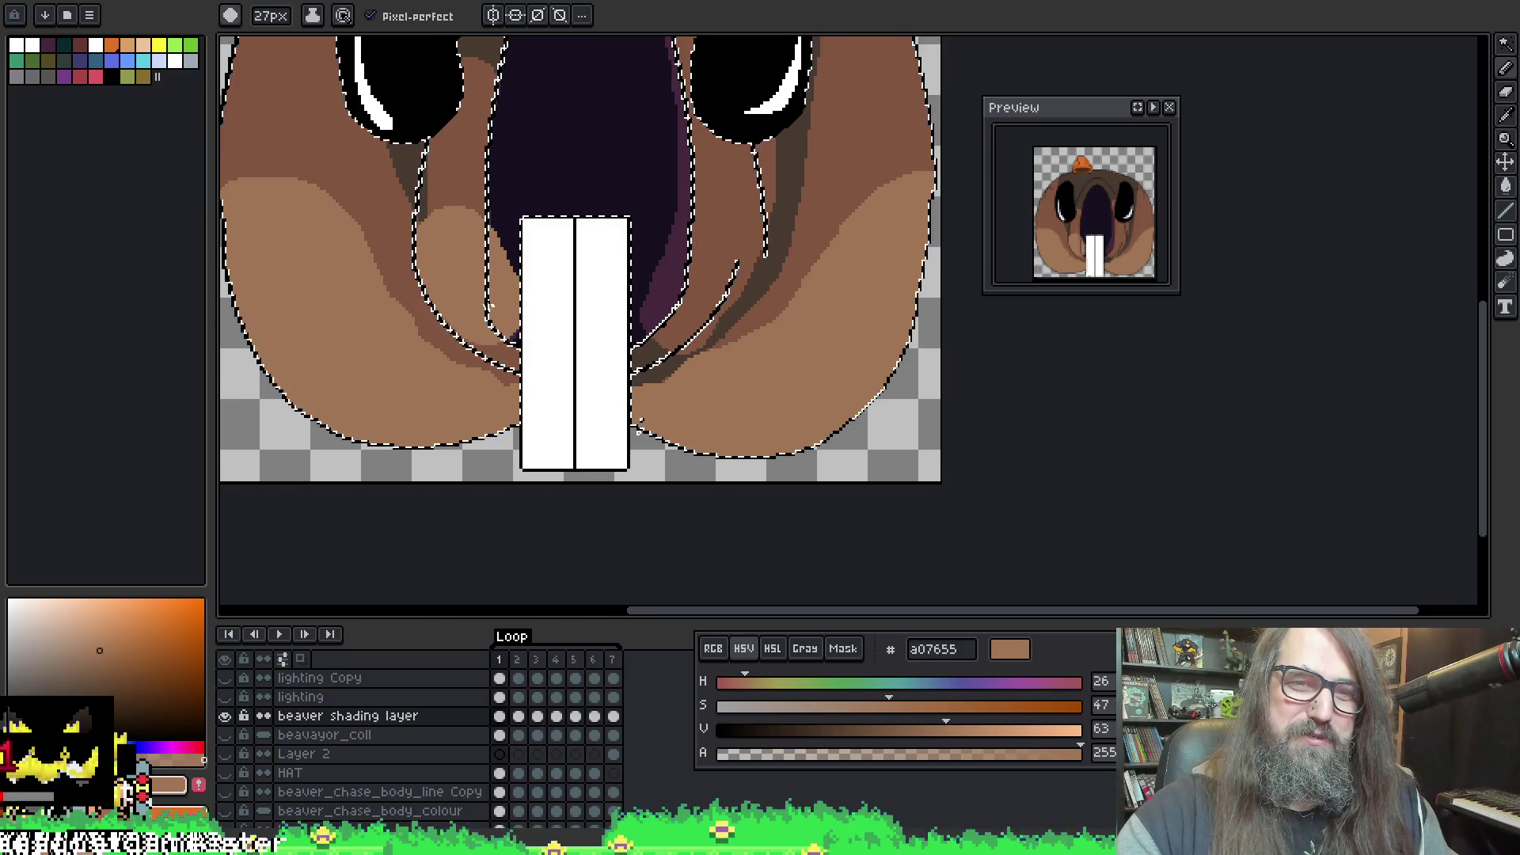
left_click(590, 264)
key("ctrl+z")
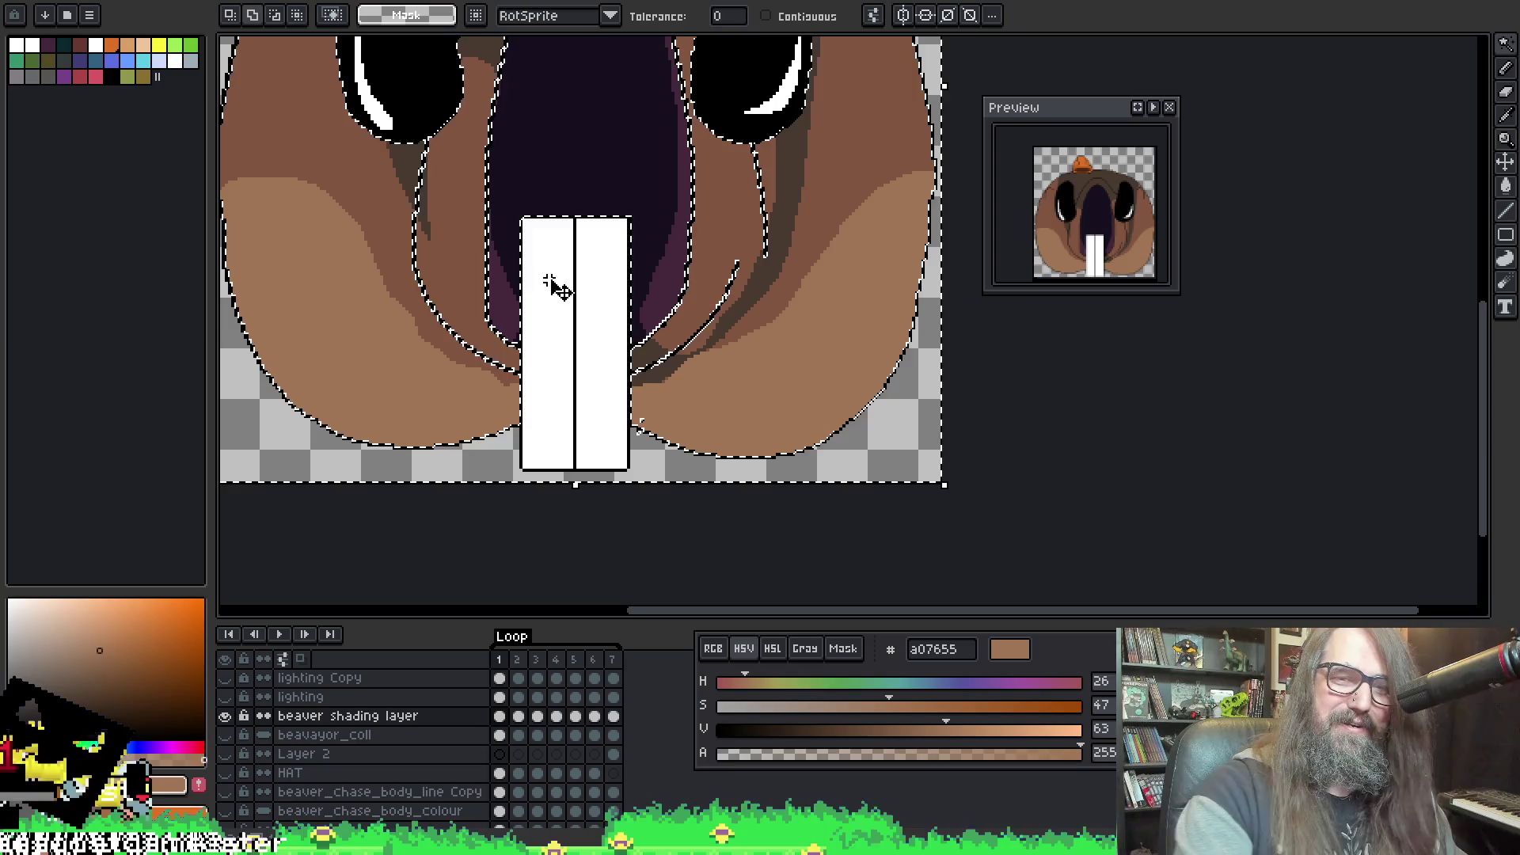
Step: Add a light-brown patch beside the left of the teeth, undoing the stroke at the face's far left
scroll(554, 288, "up", 1)
key("Delete")
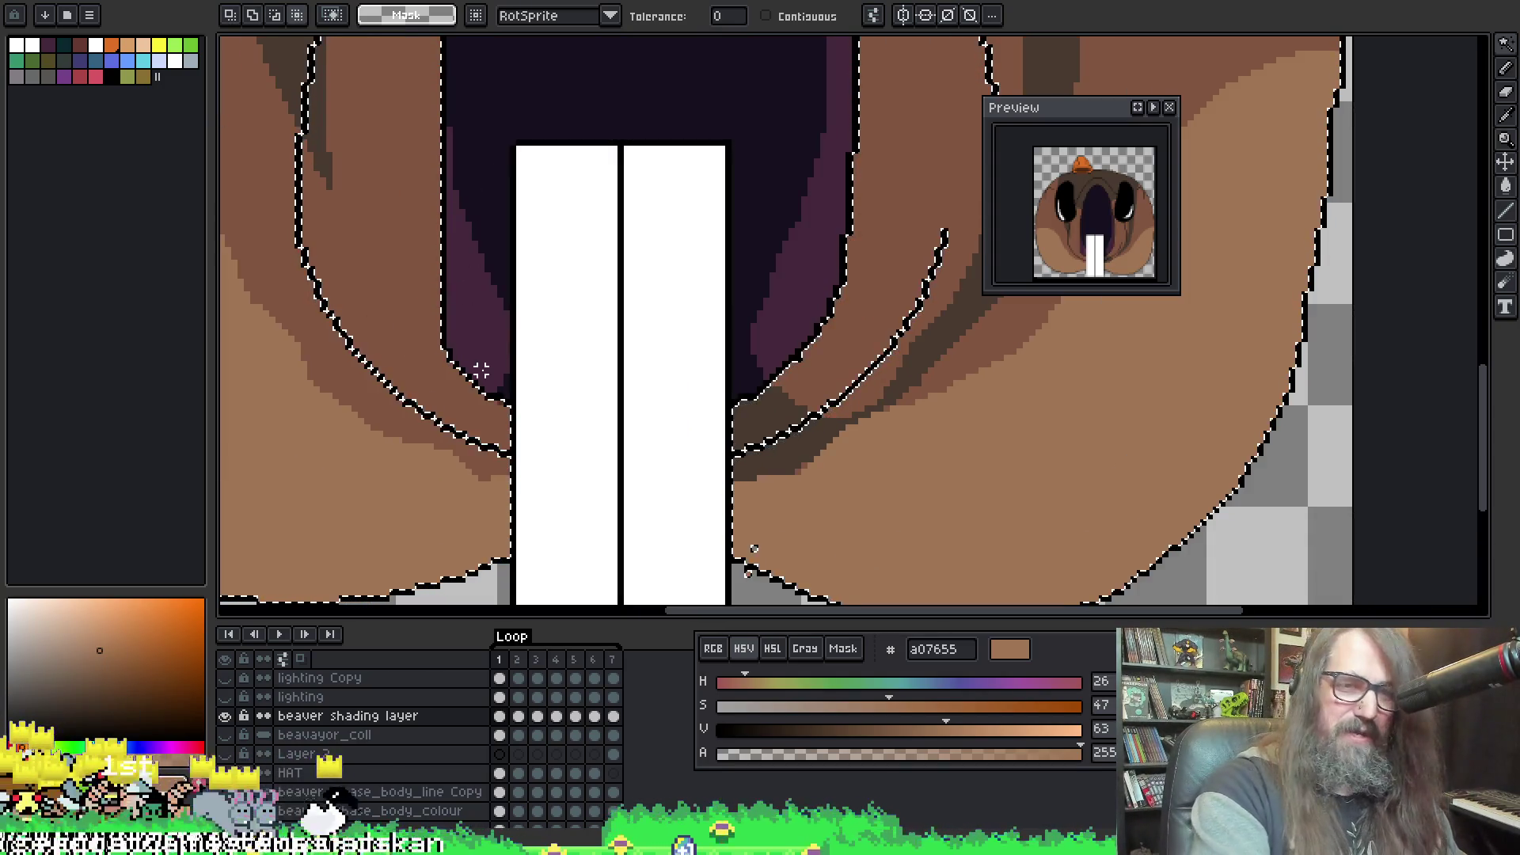
key("b")
left_click_drag(475, 356, 331, 230)
key("ctrl+z")
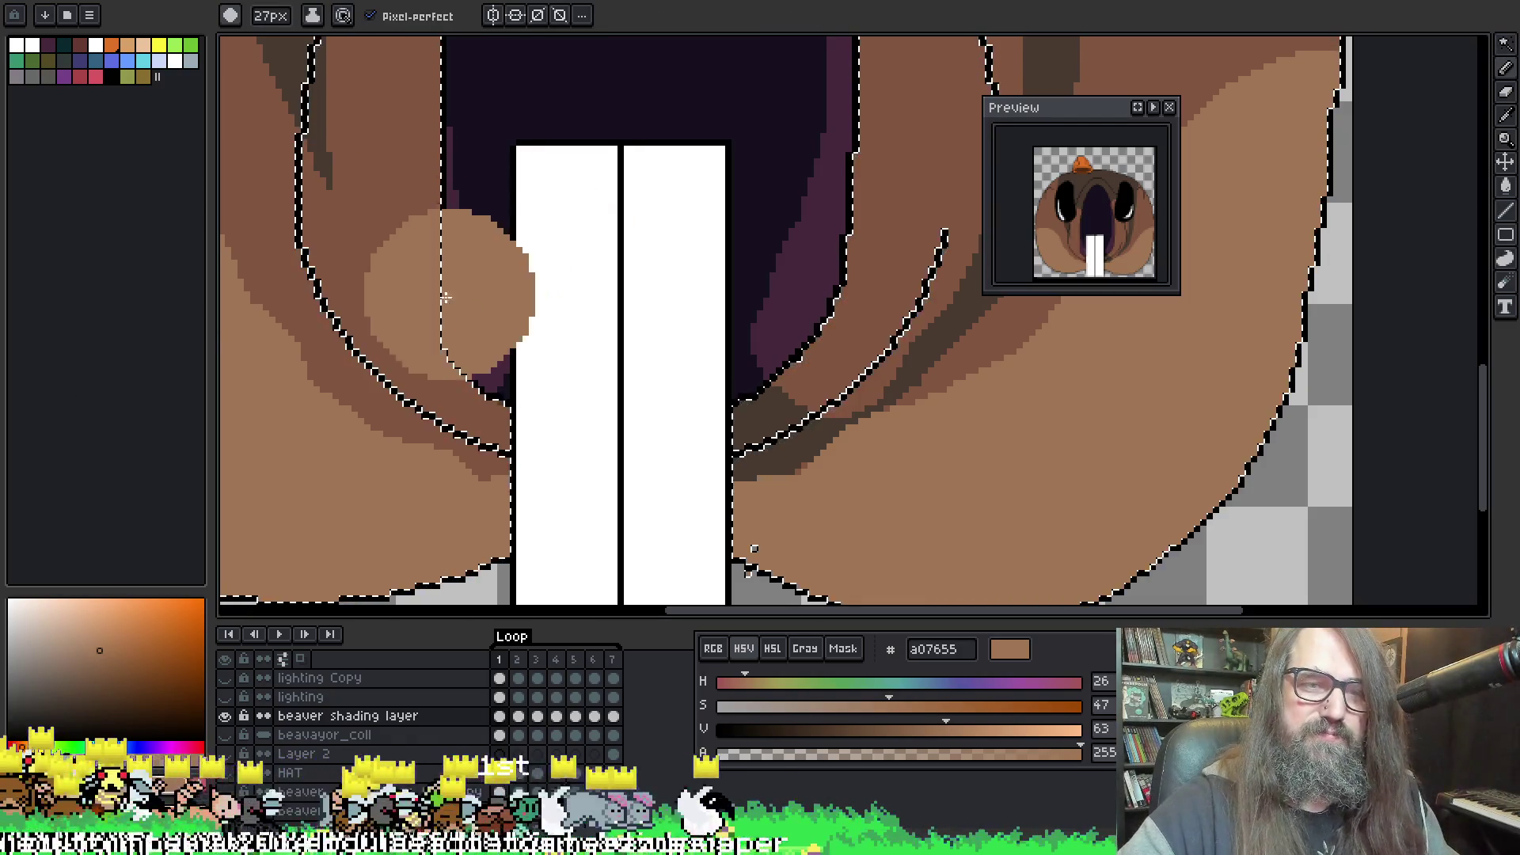
left_click_drag(444, 285, 414, 271)
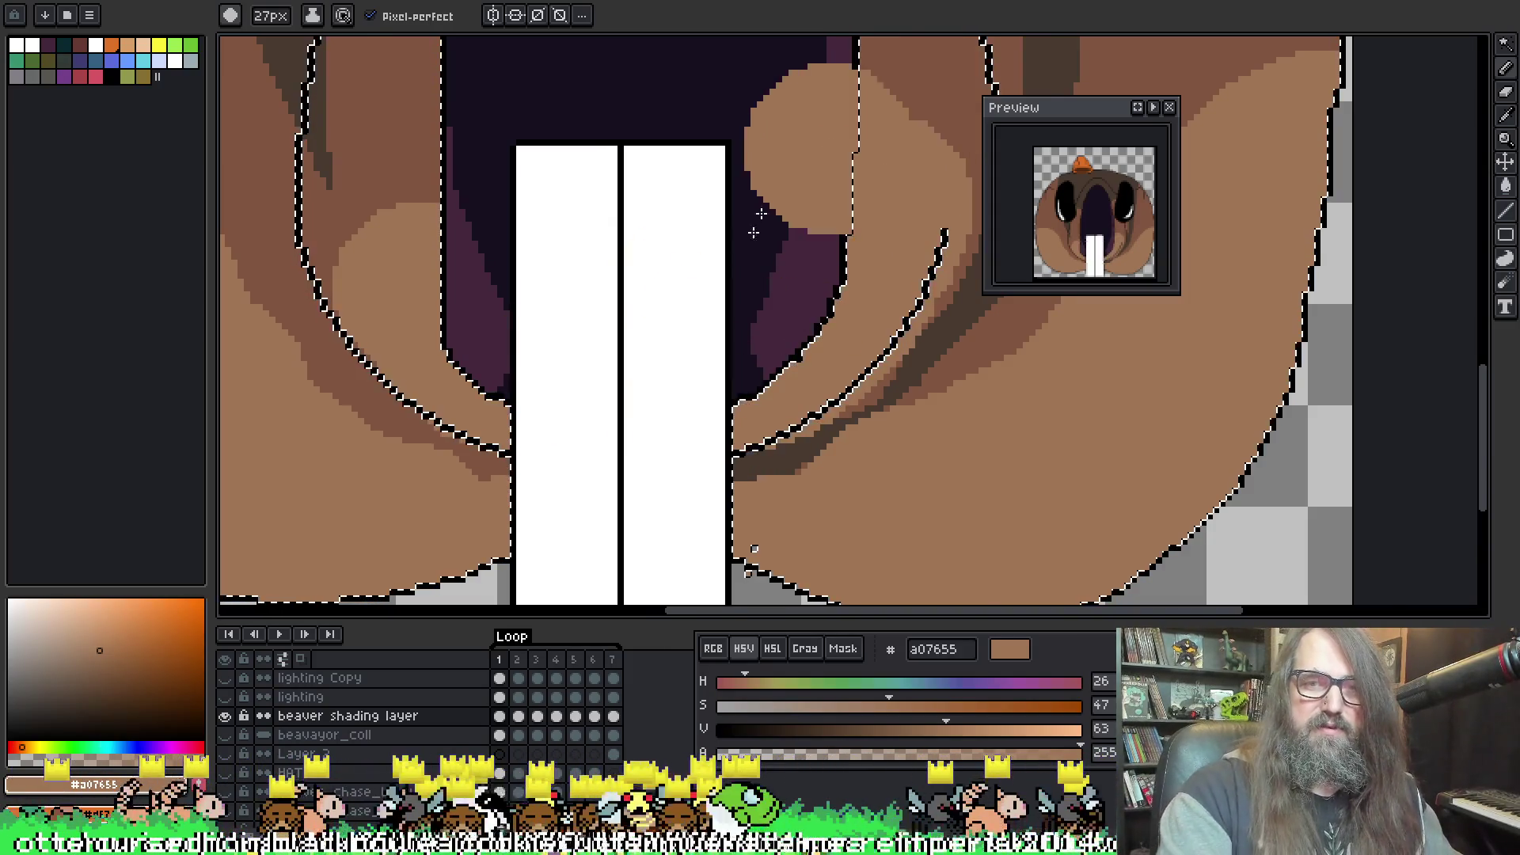
scroll(752, 230, "down", 6)
key("z")
scroll(637, 309, "up", 5)
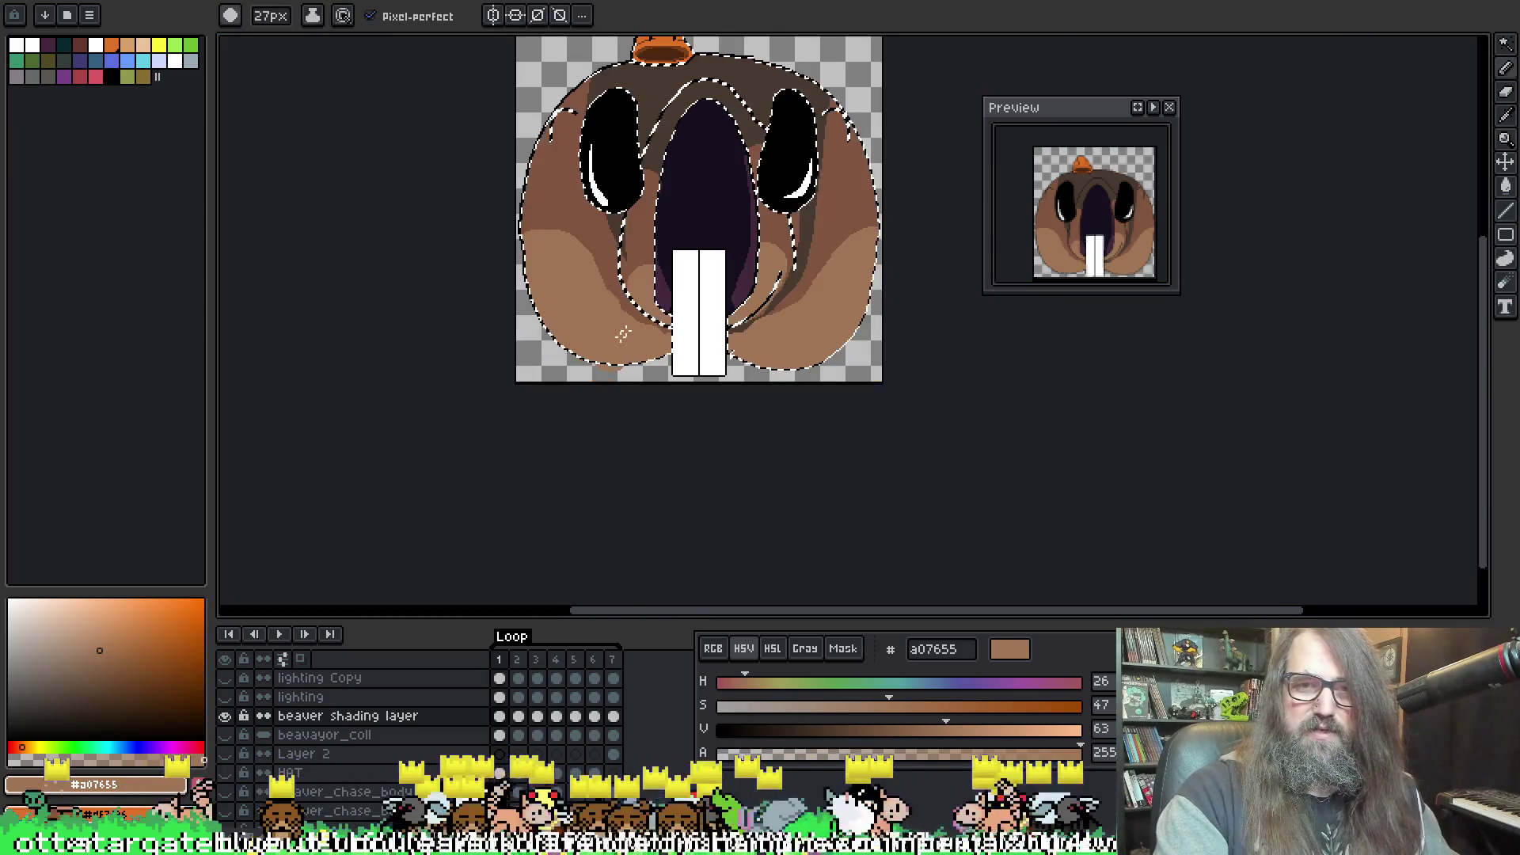
key("b")
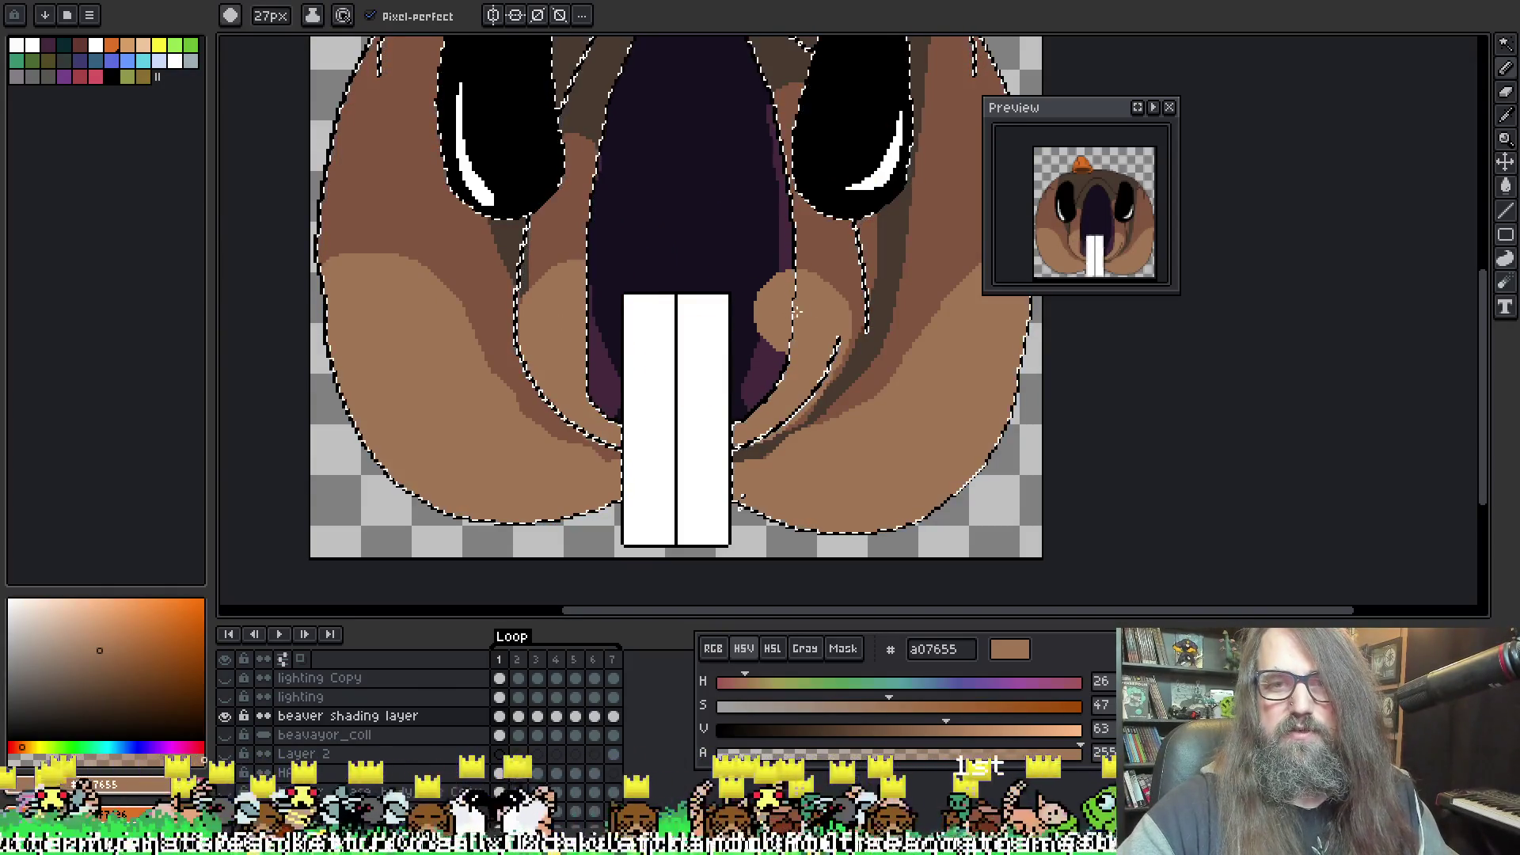
key("v")
key("b")
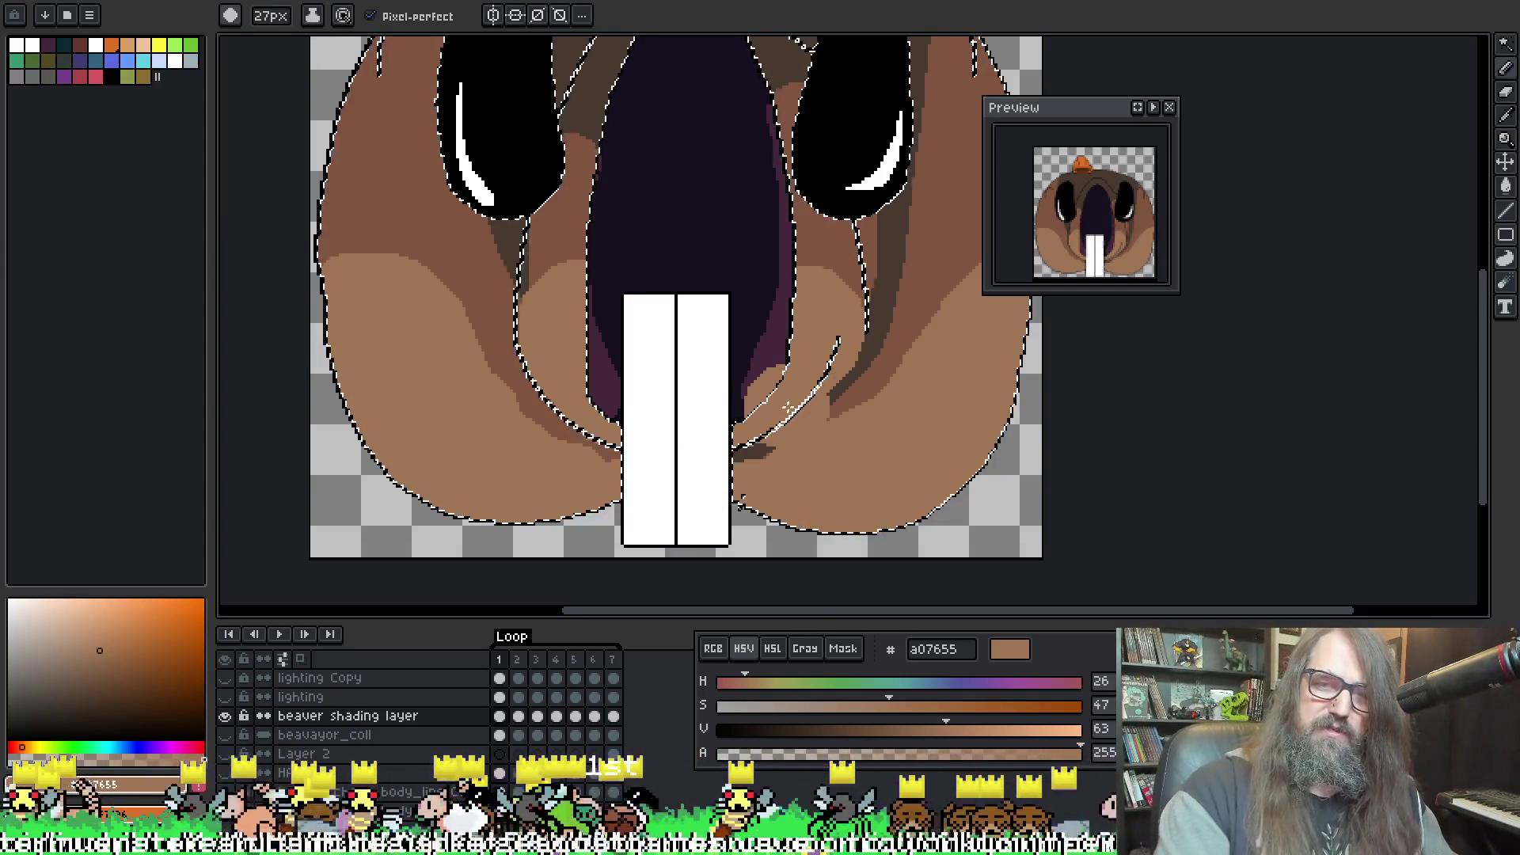
scroll(794, 401, "down", 2)
scroll(838, 401, "up", 2)
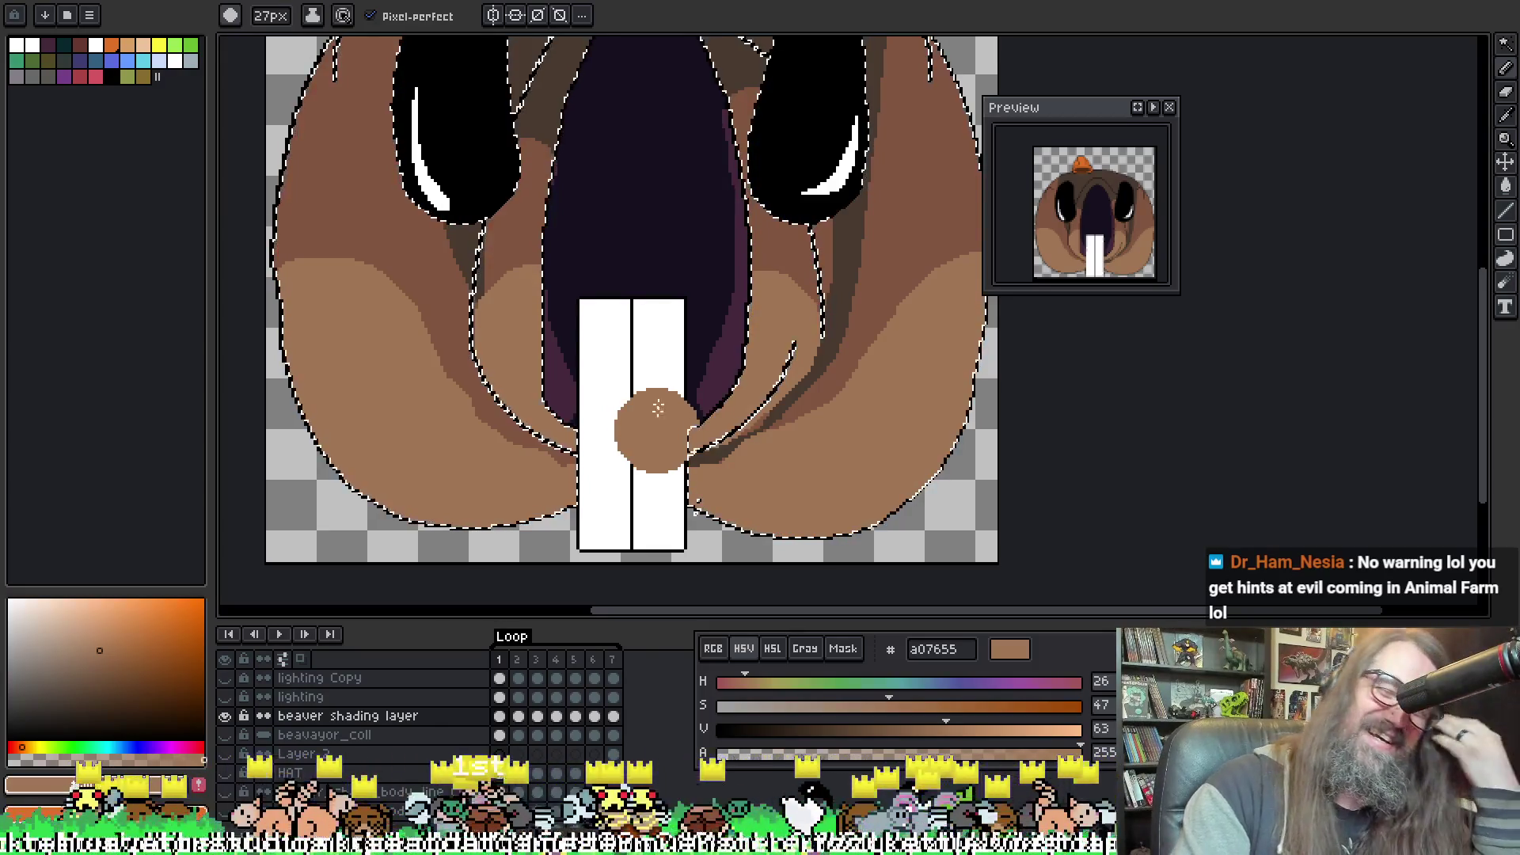
Step: Undo and redo the recent cheek shading to compare the face with and without it
scroll(615, 361, "up", 1)
scroll(597, 394, "down", 3)
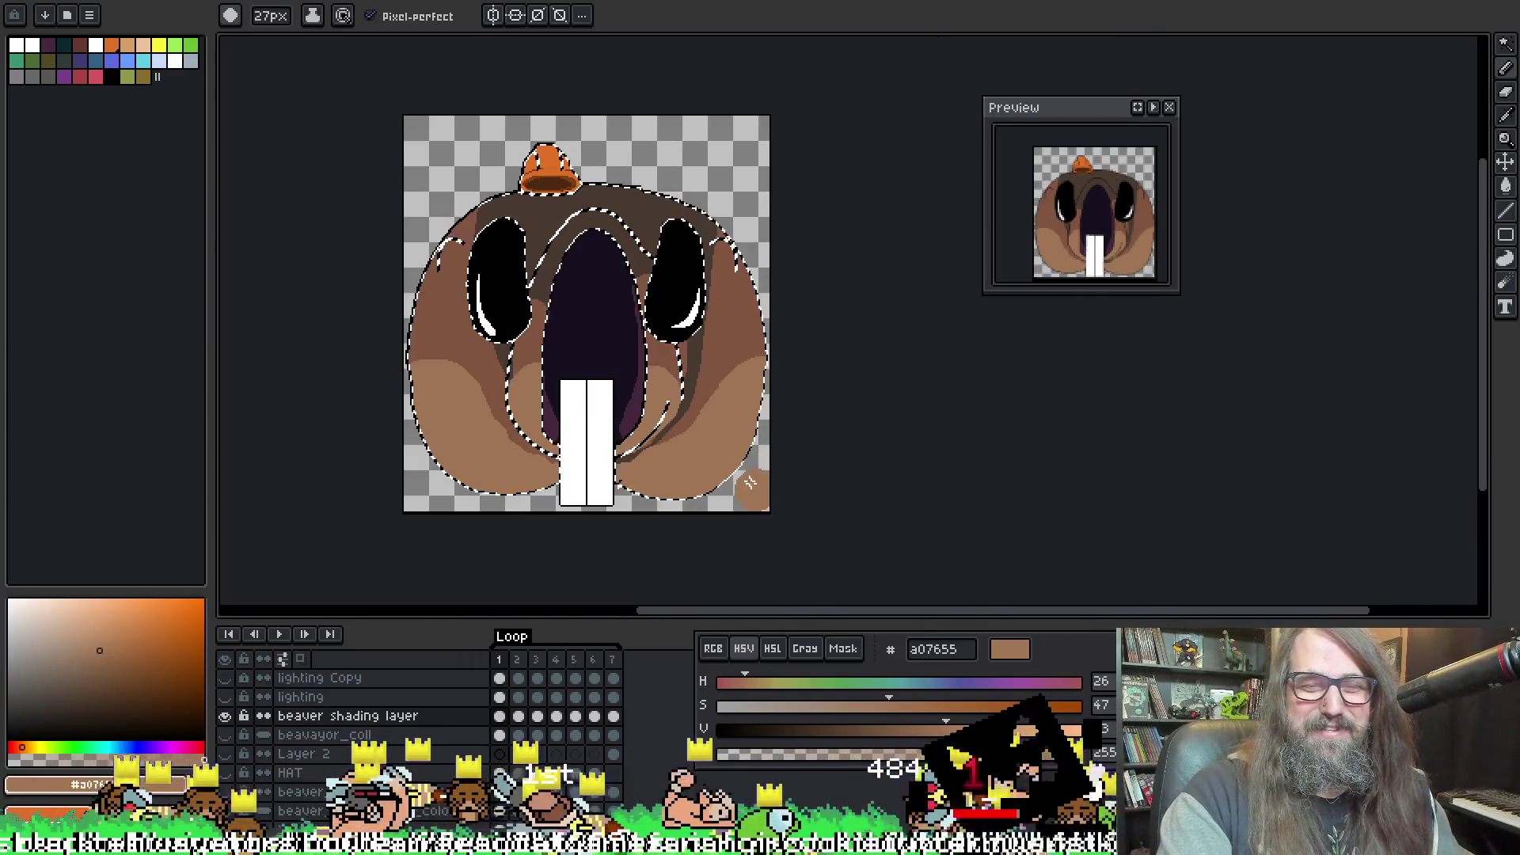
scroll(680, 437, "up", 3)
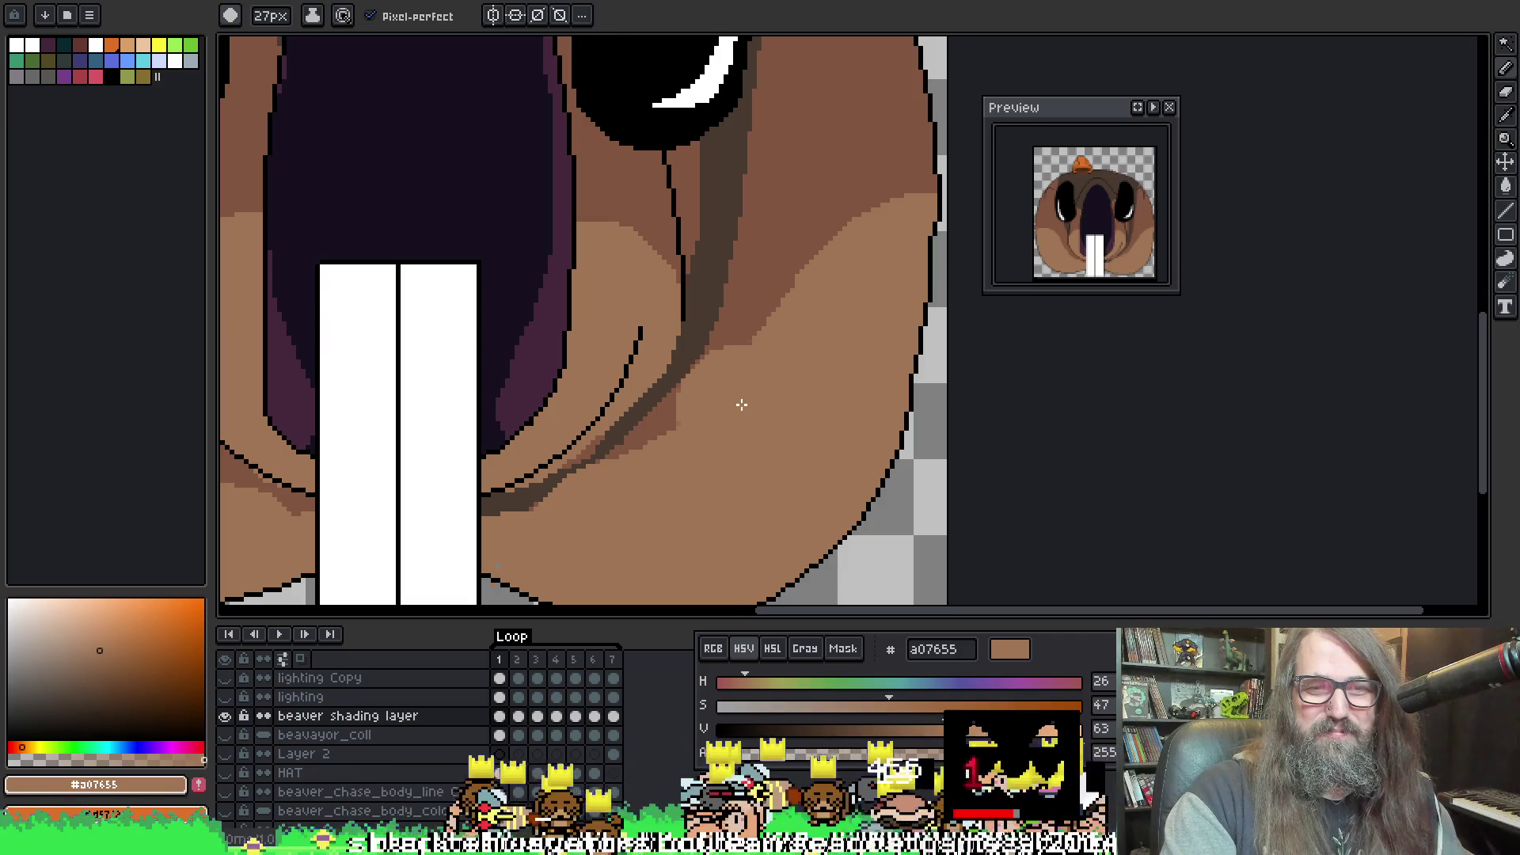
scroll(741, 405, "down", 3)
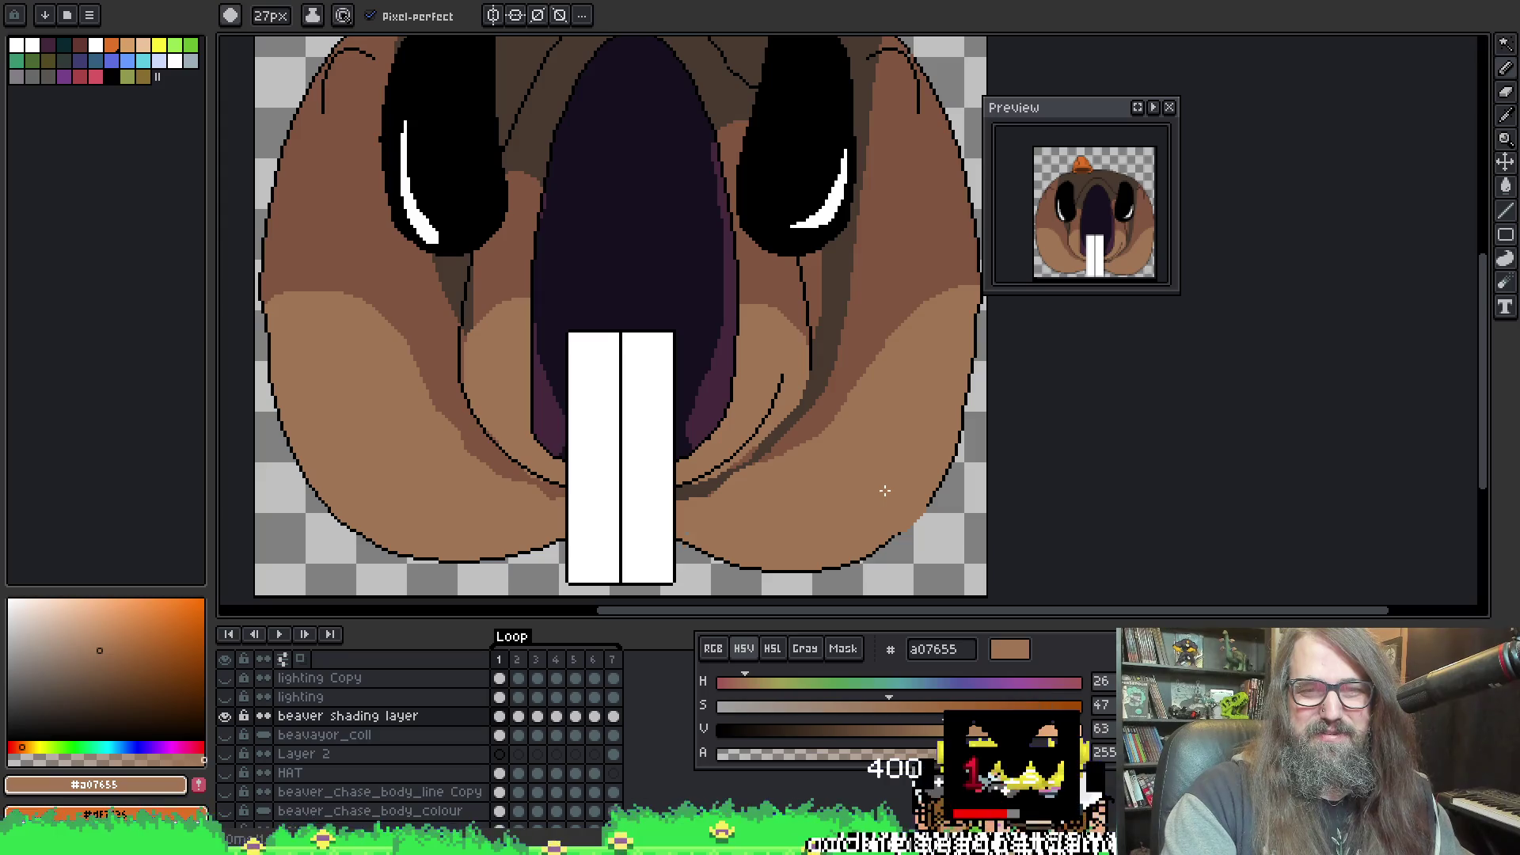
key("v")
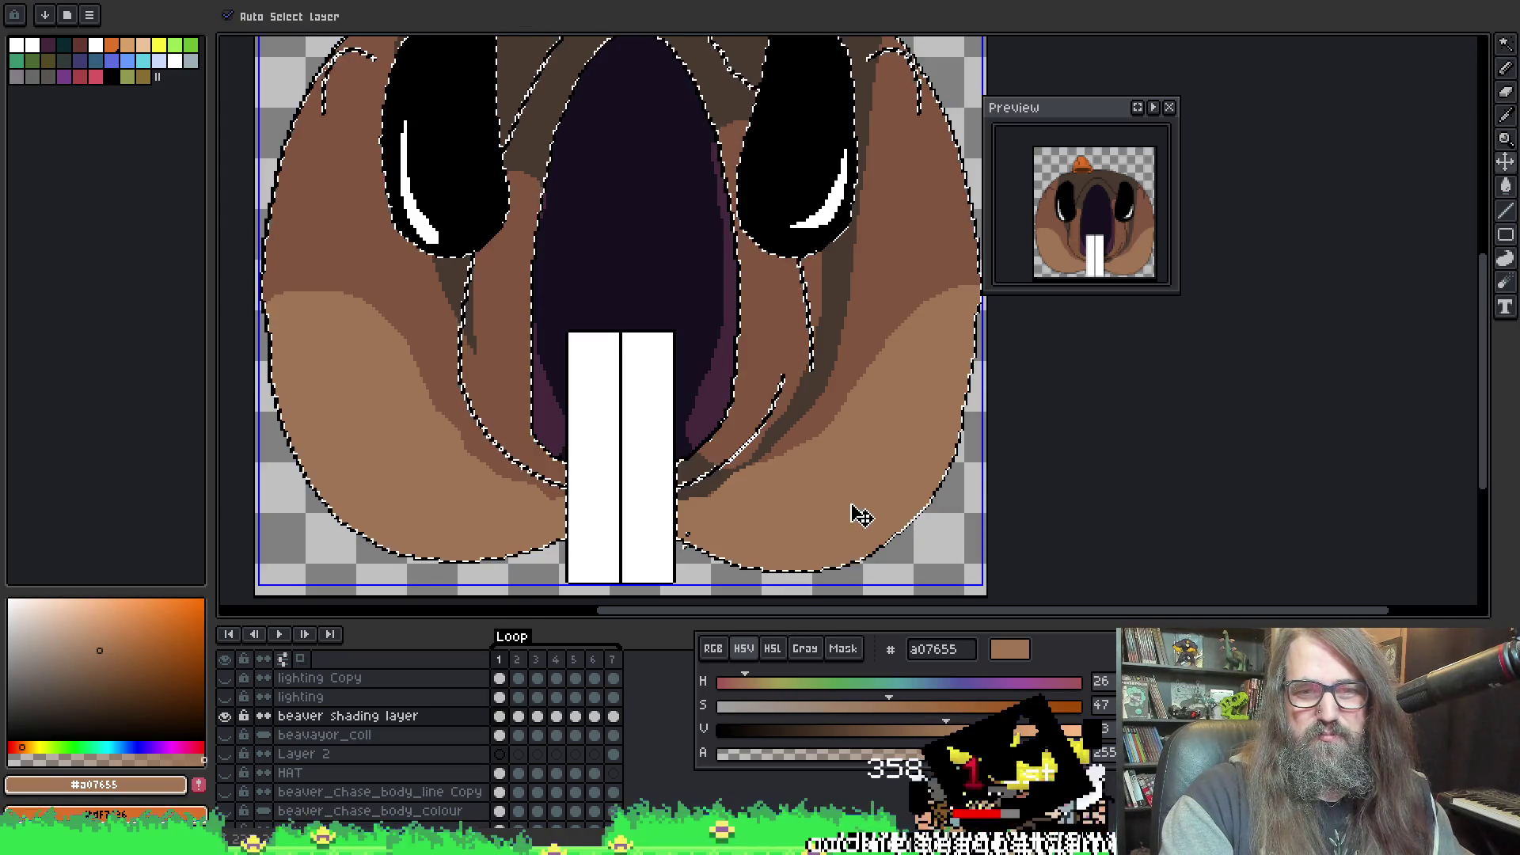
key("ctrl+z")
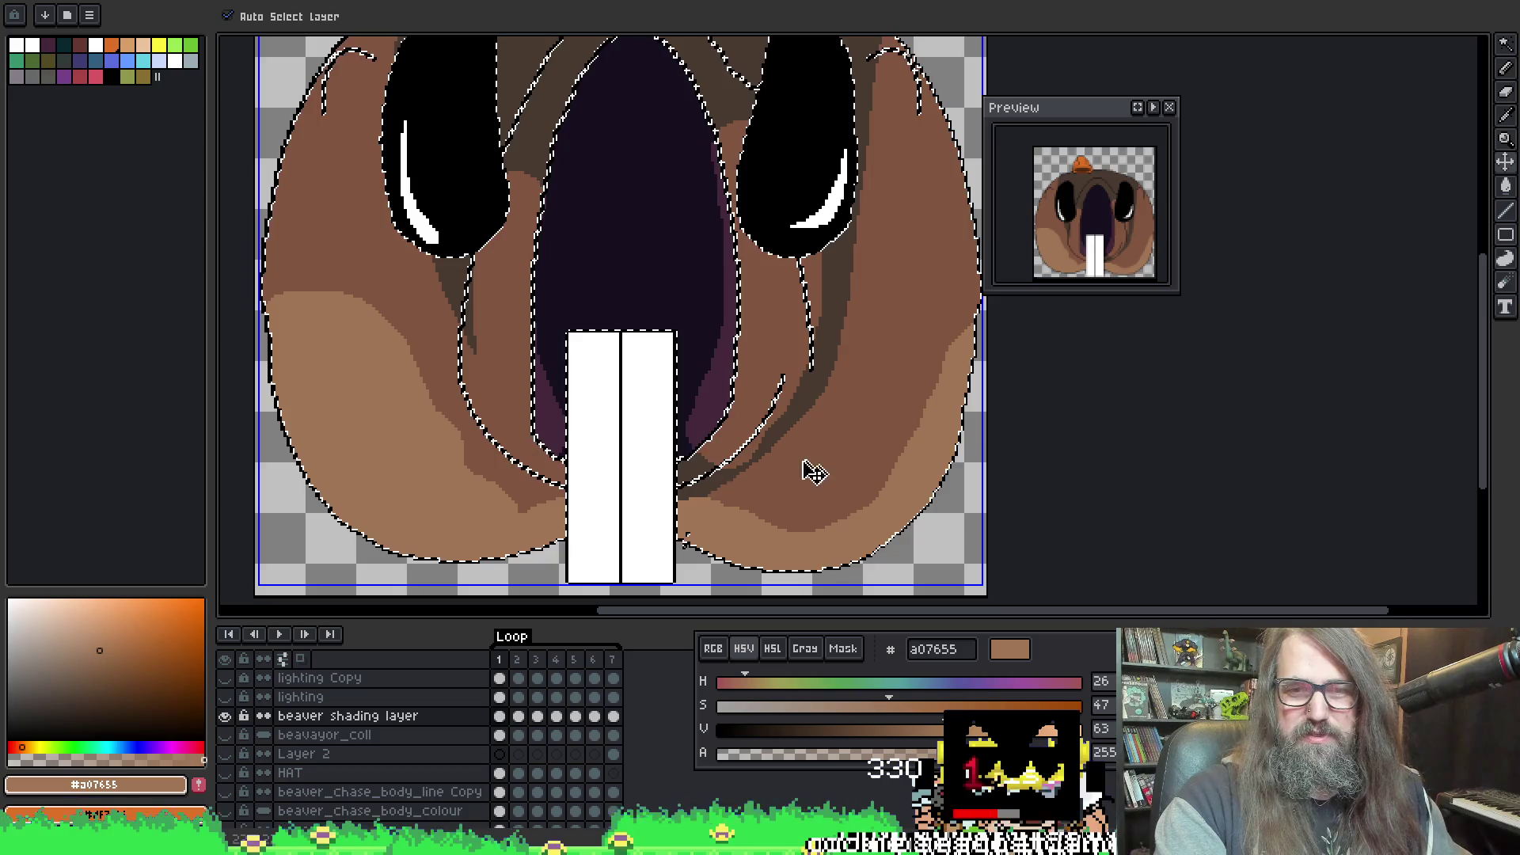
key("ctrl+z")
key("ctrl+z")
key("ctrl+z")
key("b")
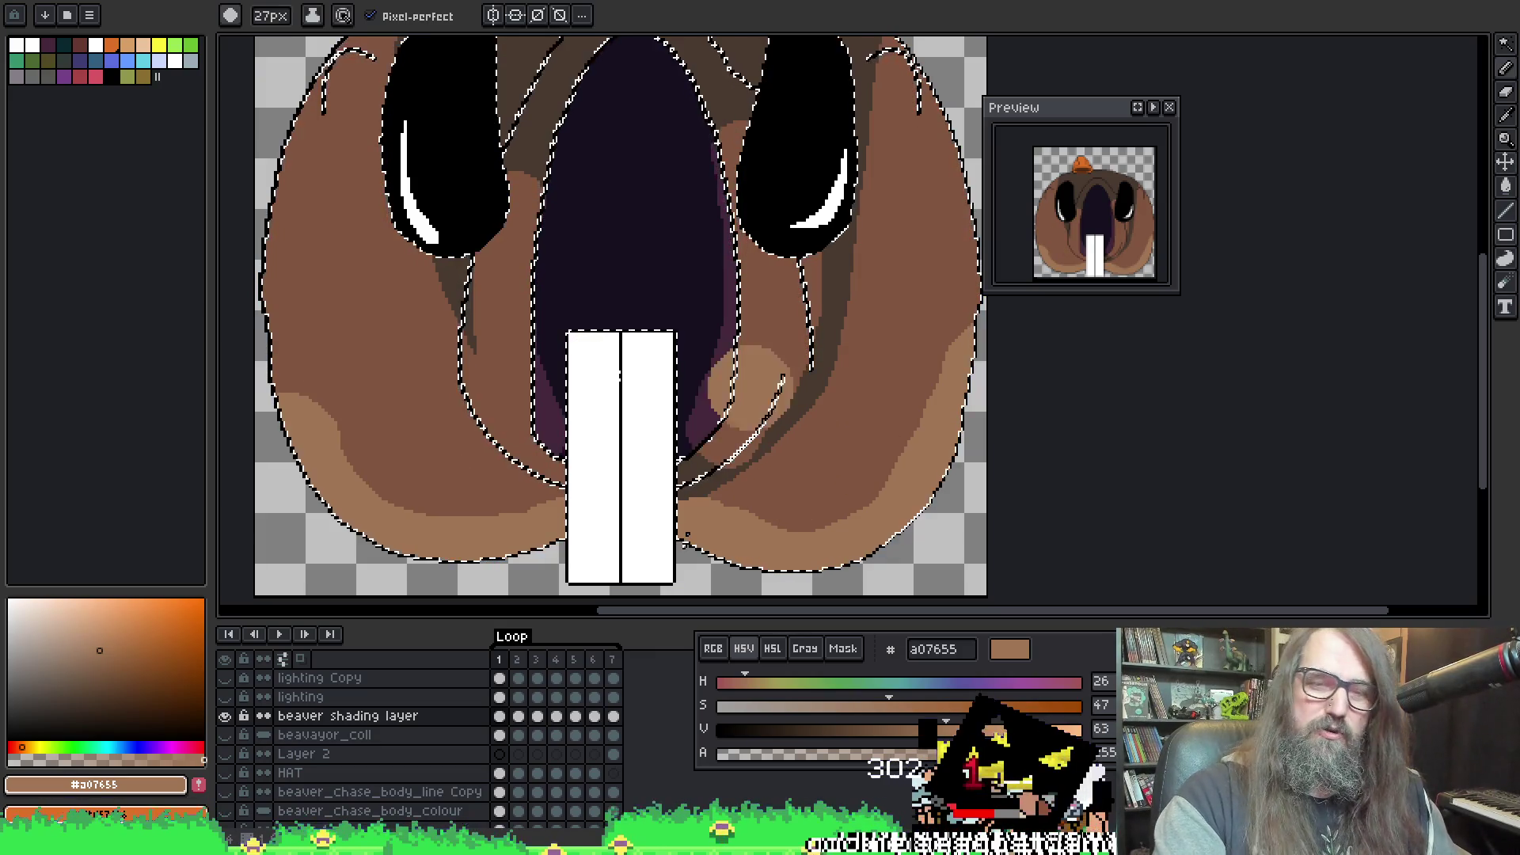
key("ctrl+y")
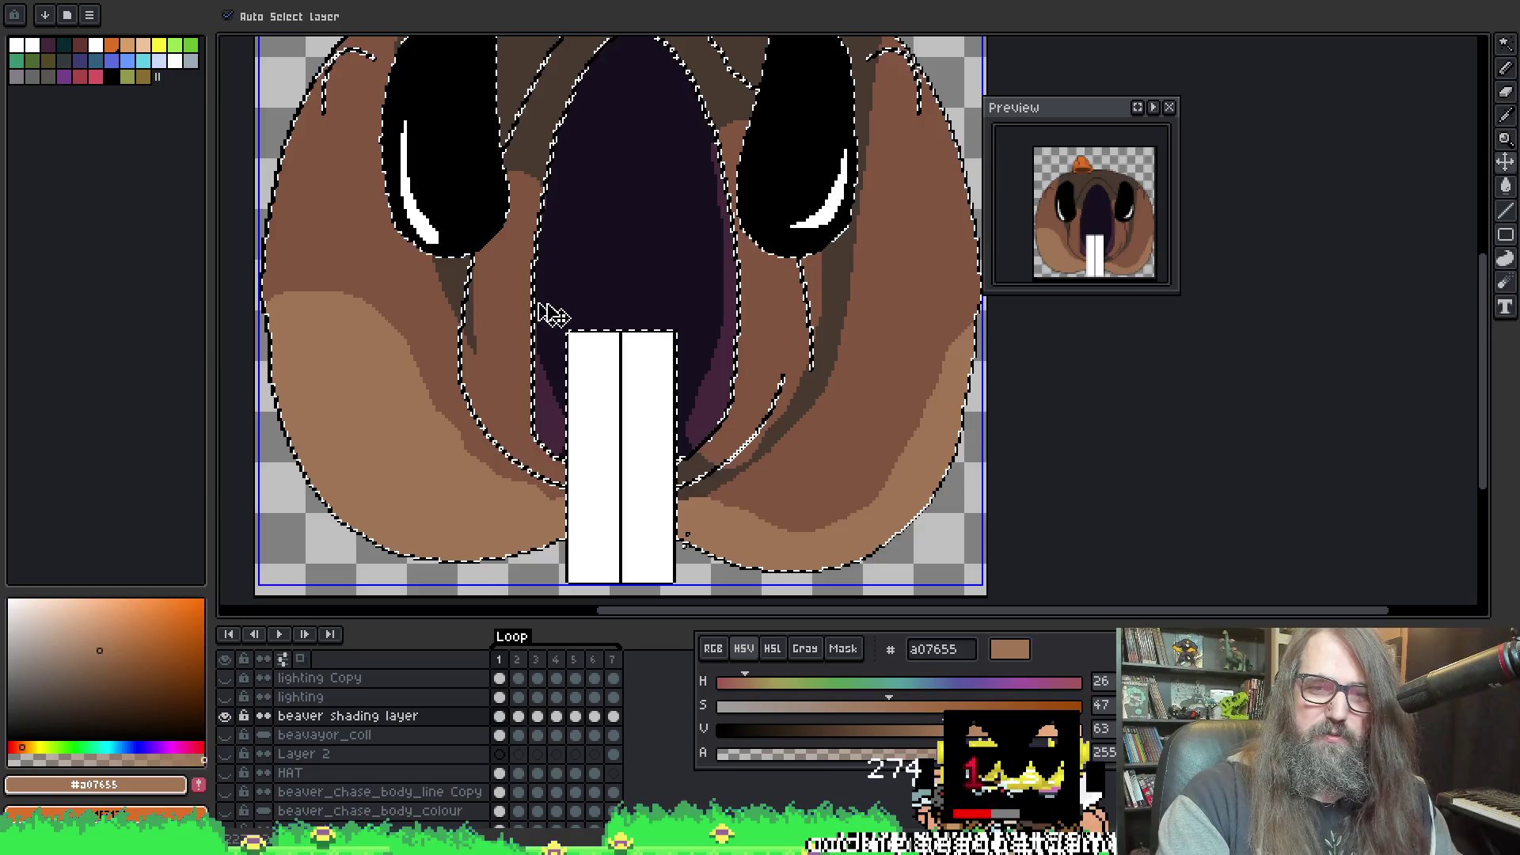
key("ctrl+y")
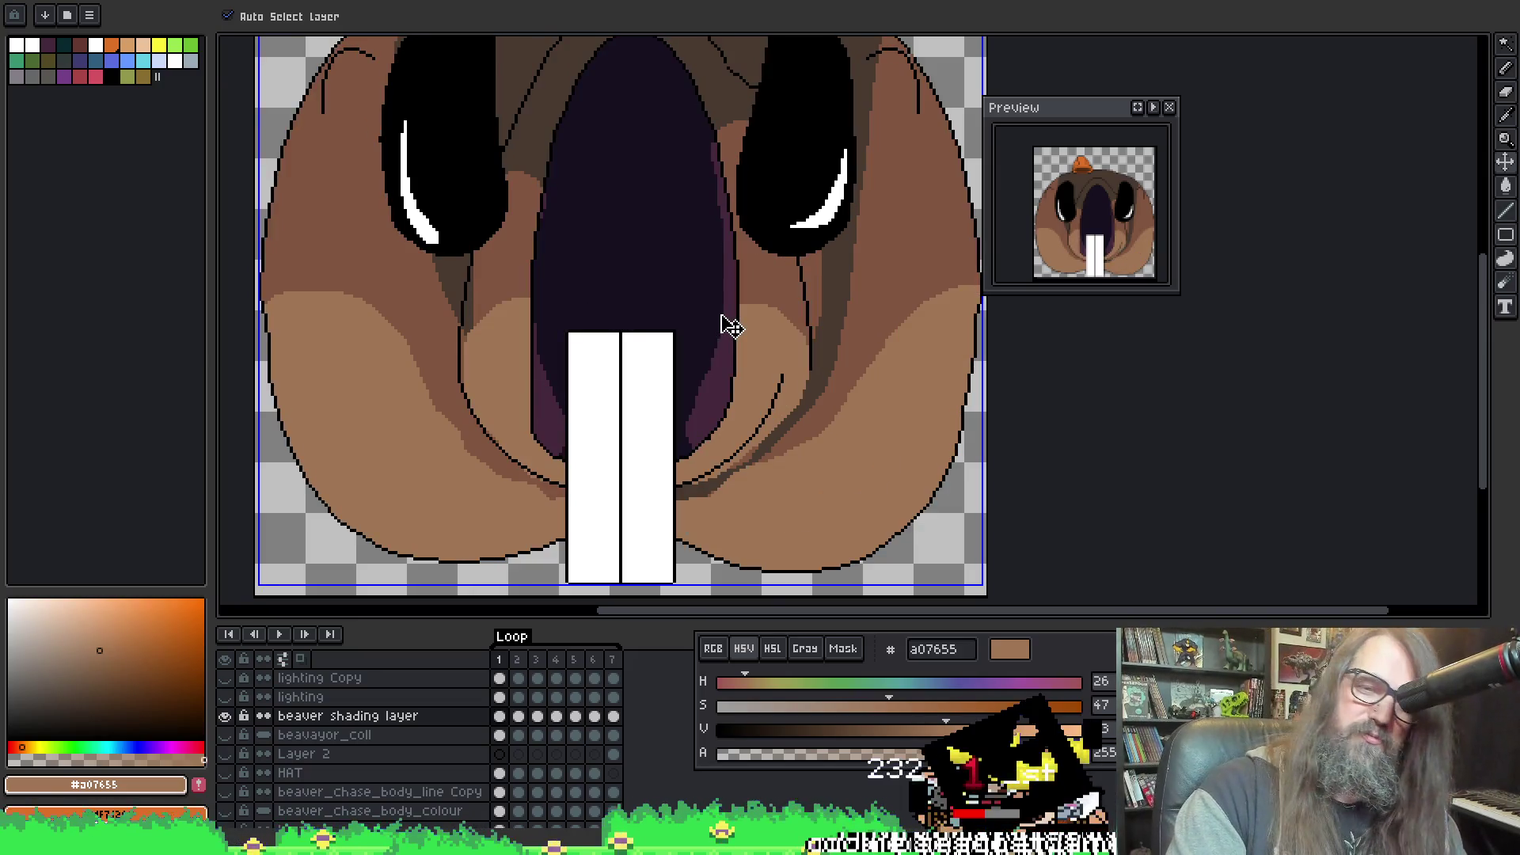
key("b")
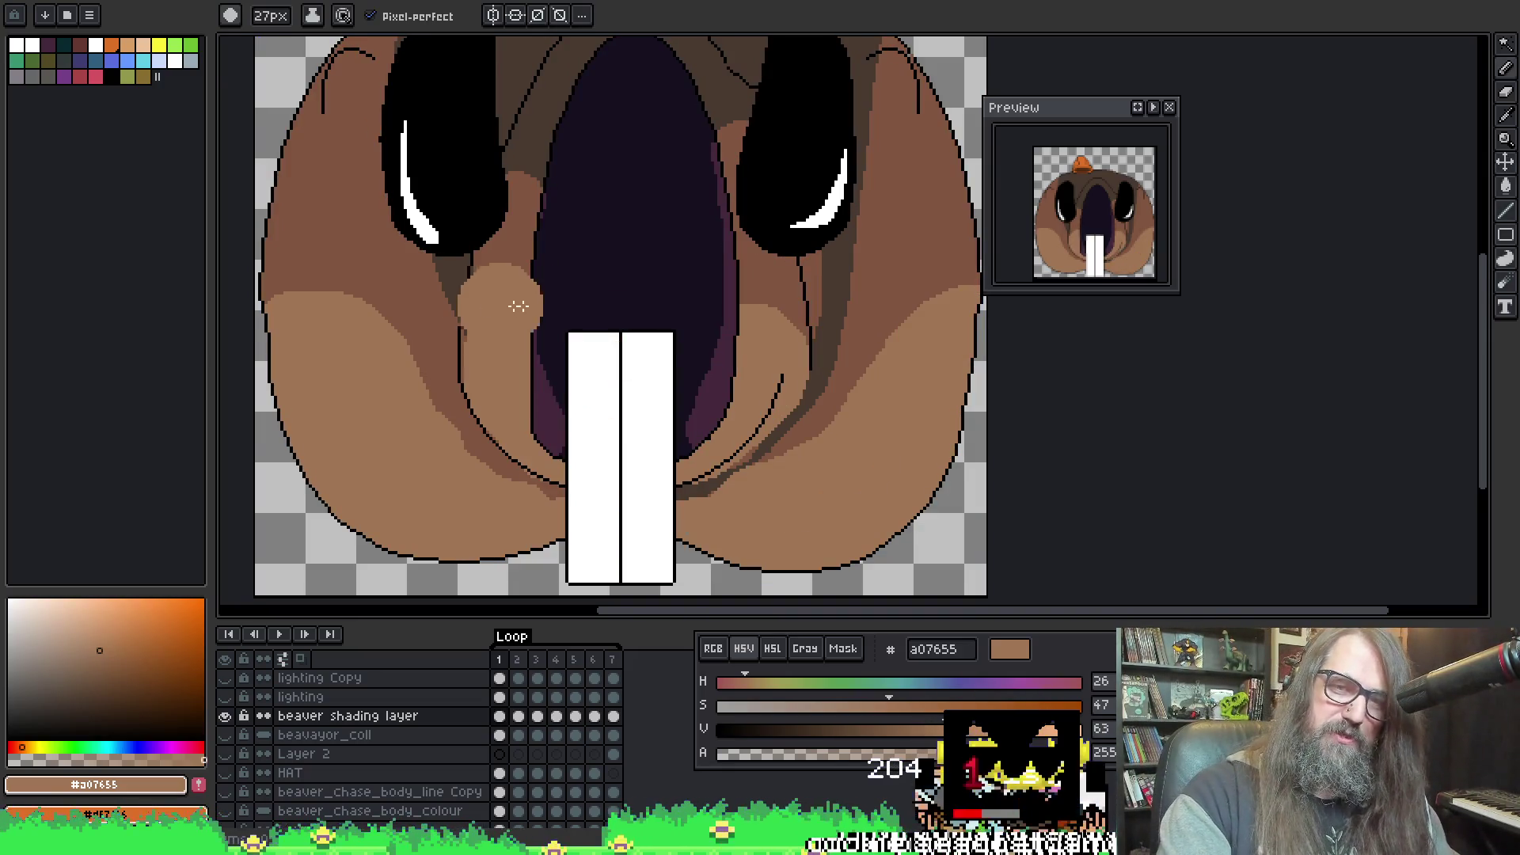
Step: Paint a light tan band from the left cheek toward the teeth
left_click_drag(519, 306, 600, 349)
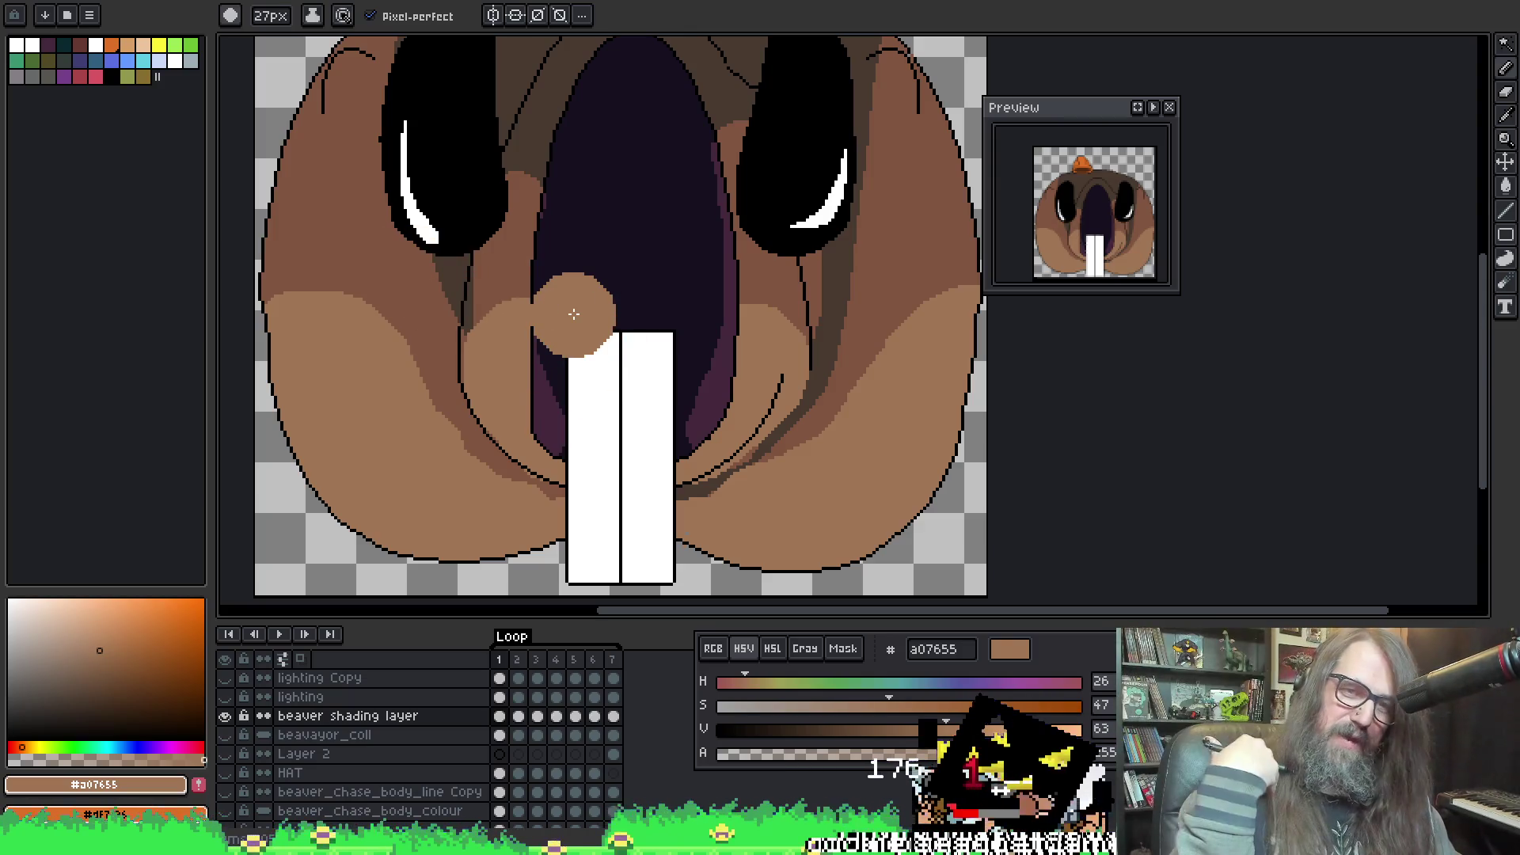
left_click_drag(574, 315, 465, 390)
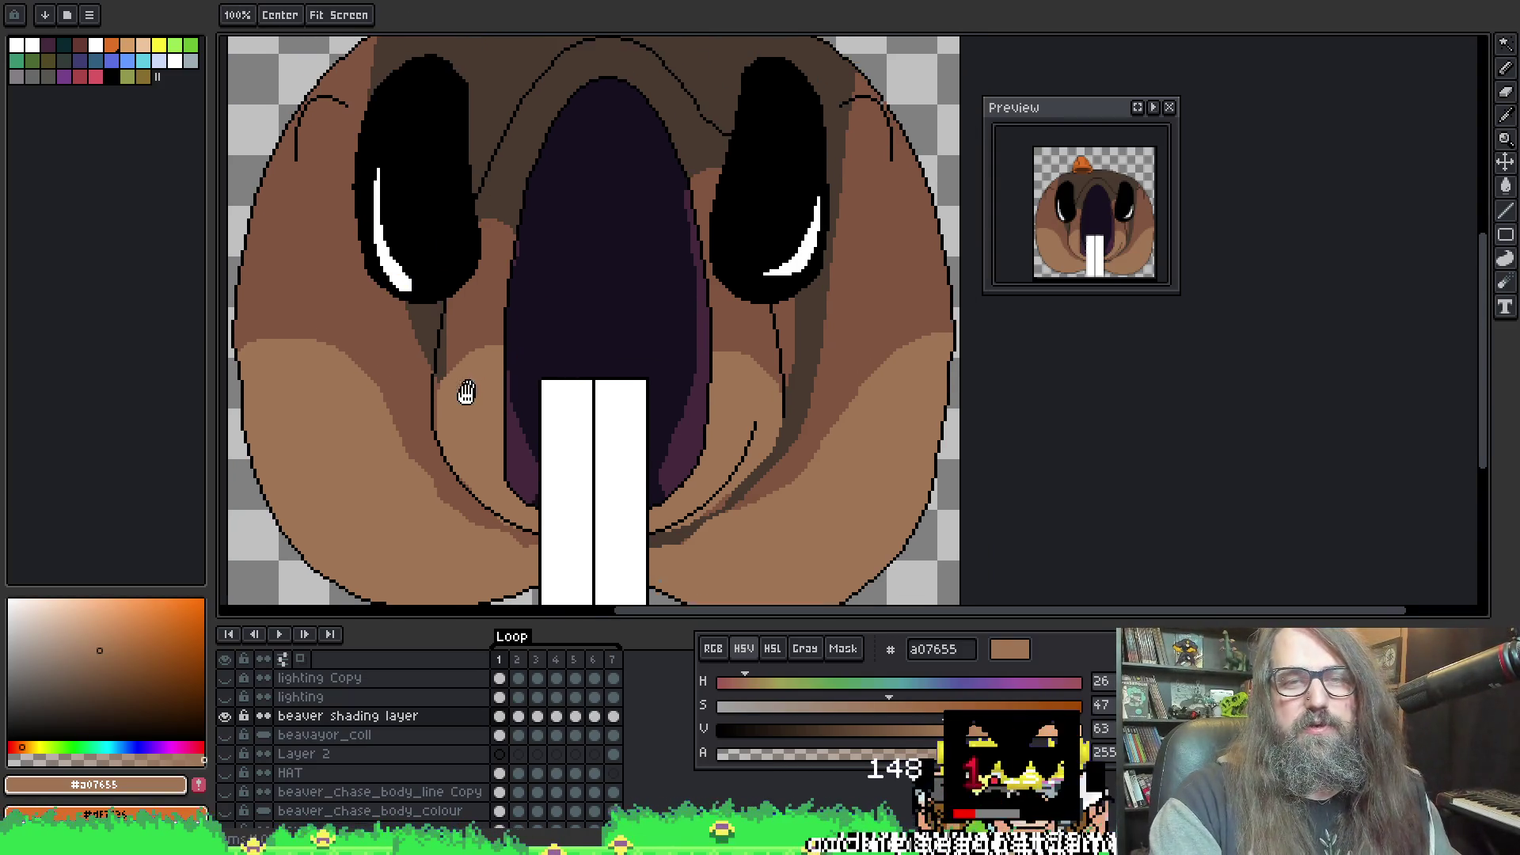
left_click_drag(451, 311, 464, 290)
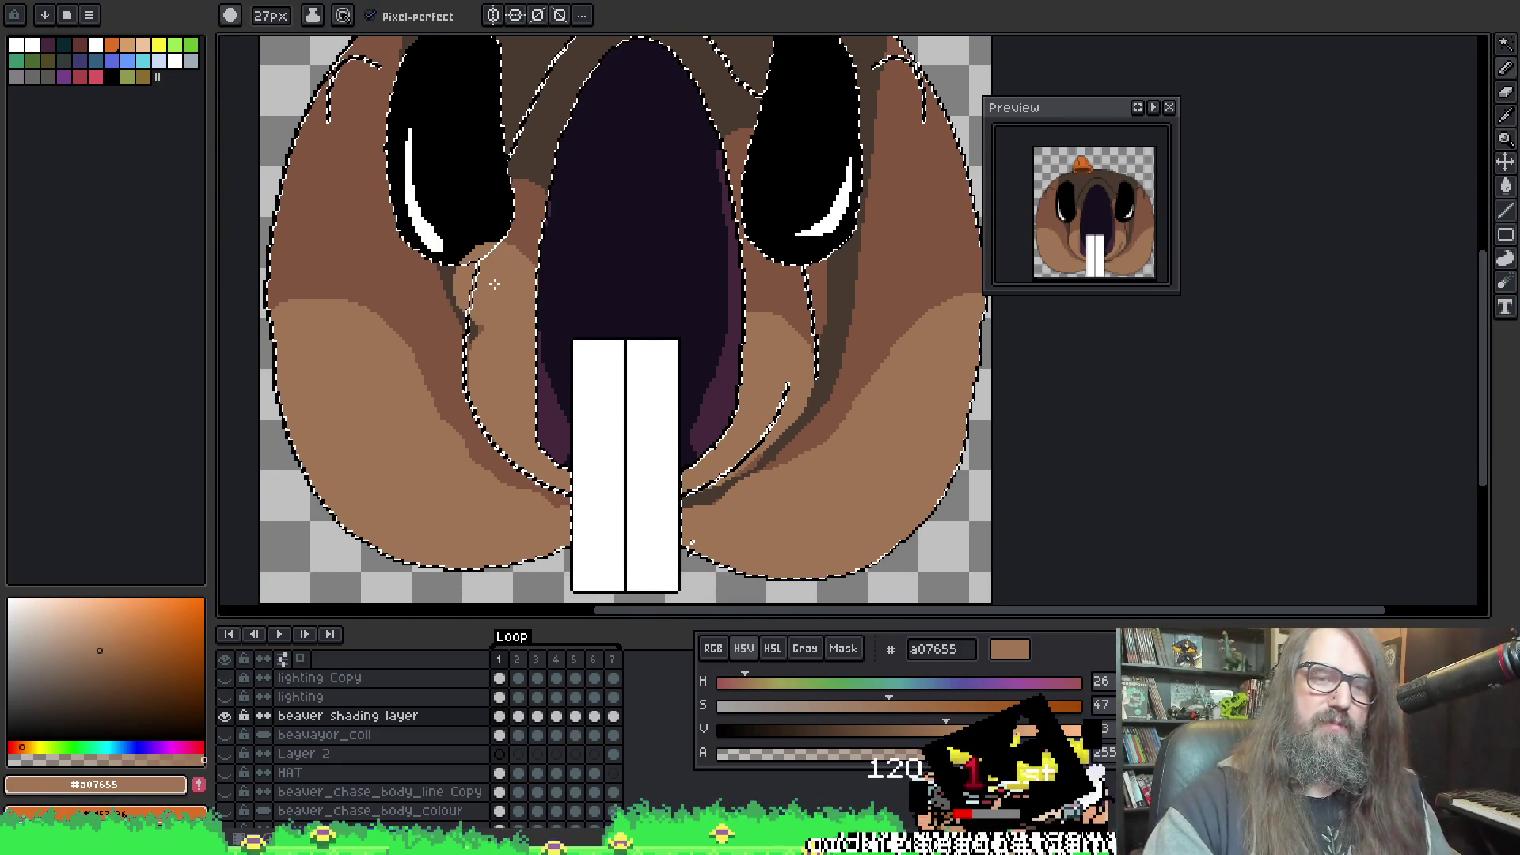
Step: Sample the darker brown 825640 and brush it over the left cheek's tan area
left_click(327, 266, "alt")
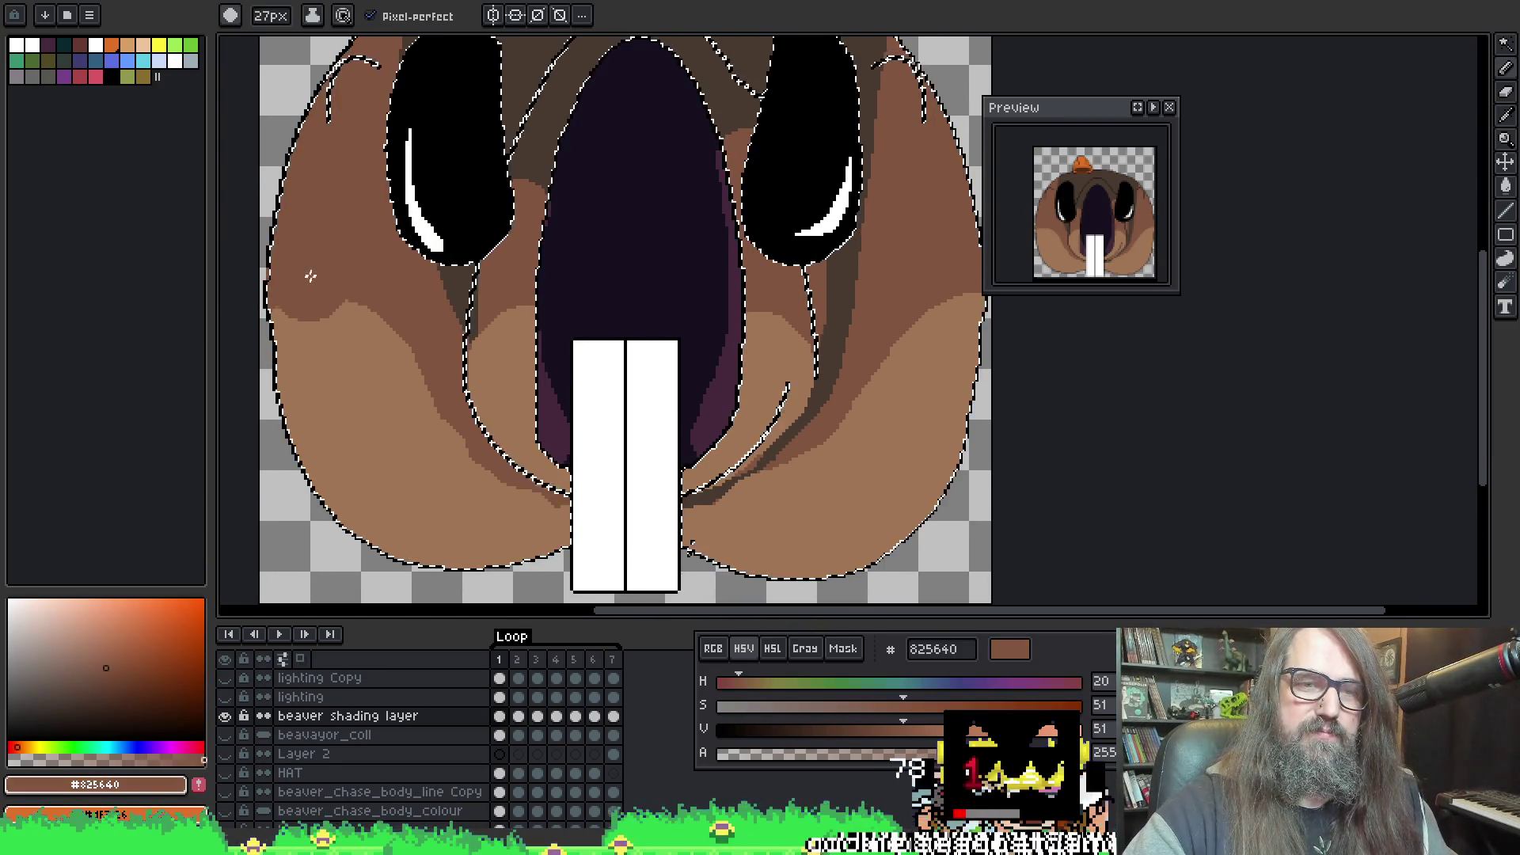
mouse_move(312, 272)
left_mouse_down()
mouse_move(380, 348)
mouse_move(315, 328)
mouse_move(376, 356)
mouse_move(391, 321)
left_mouse_up()
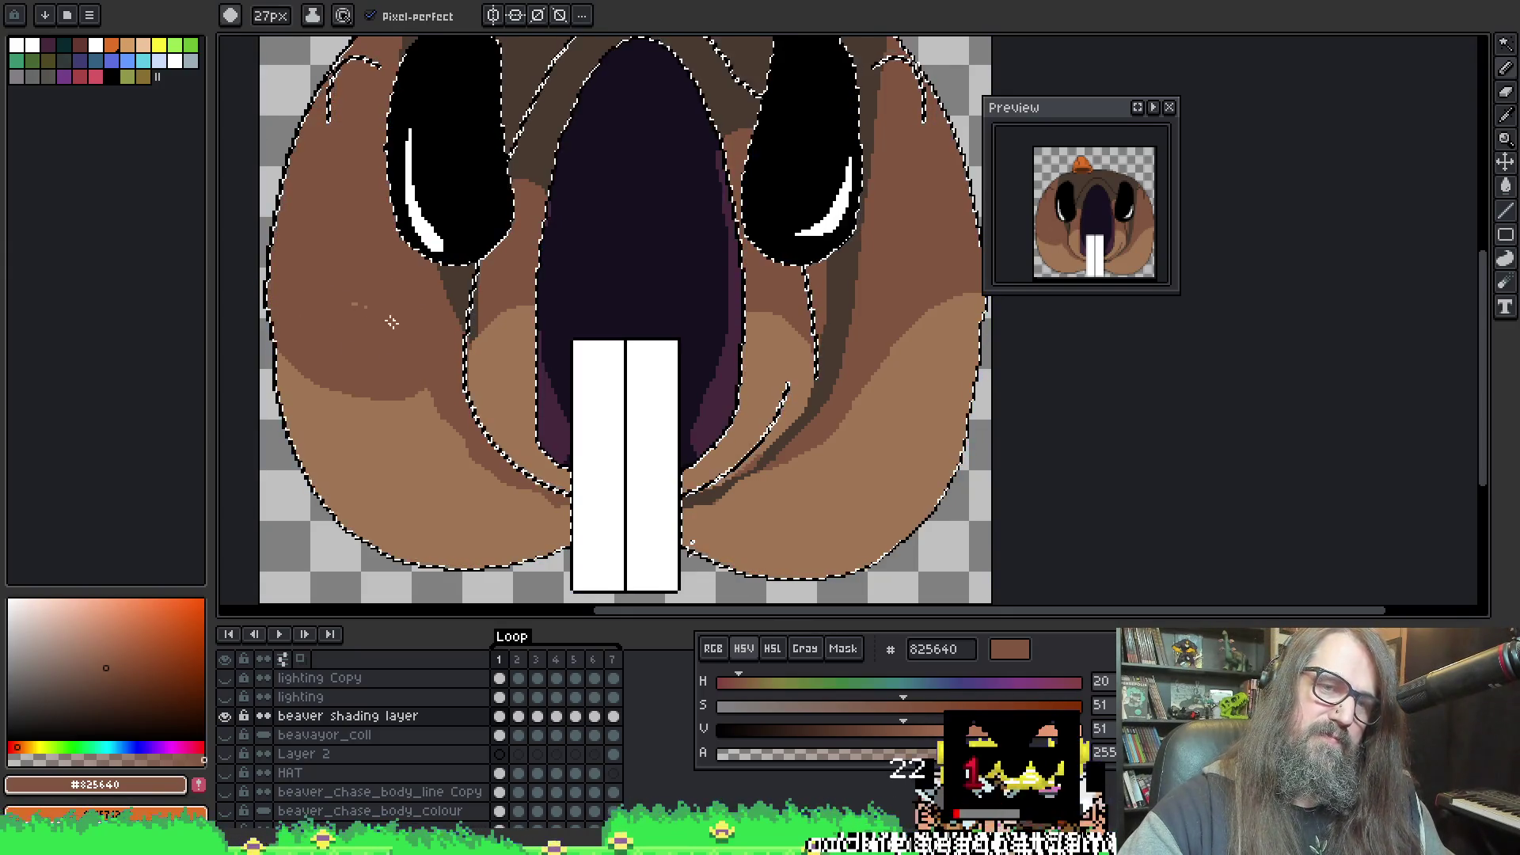
scroll(923, 329, "right", 2)
scroll(924, 330, "up", 1)
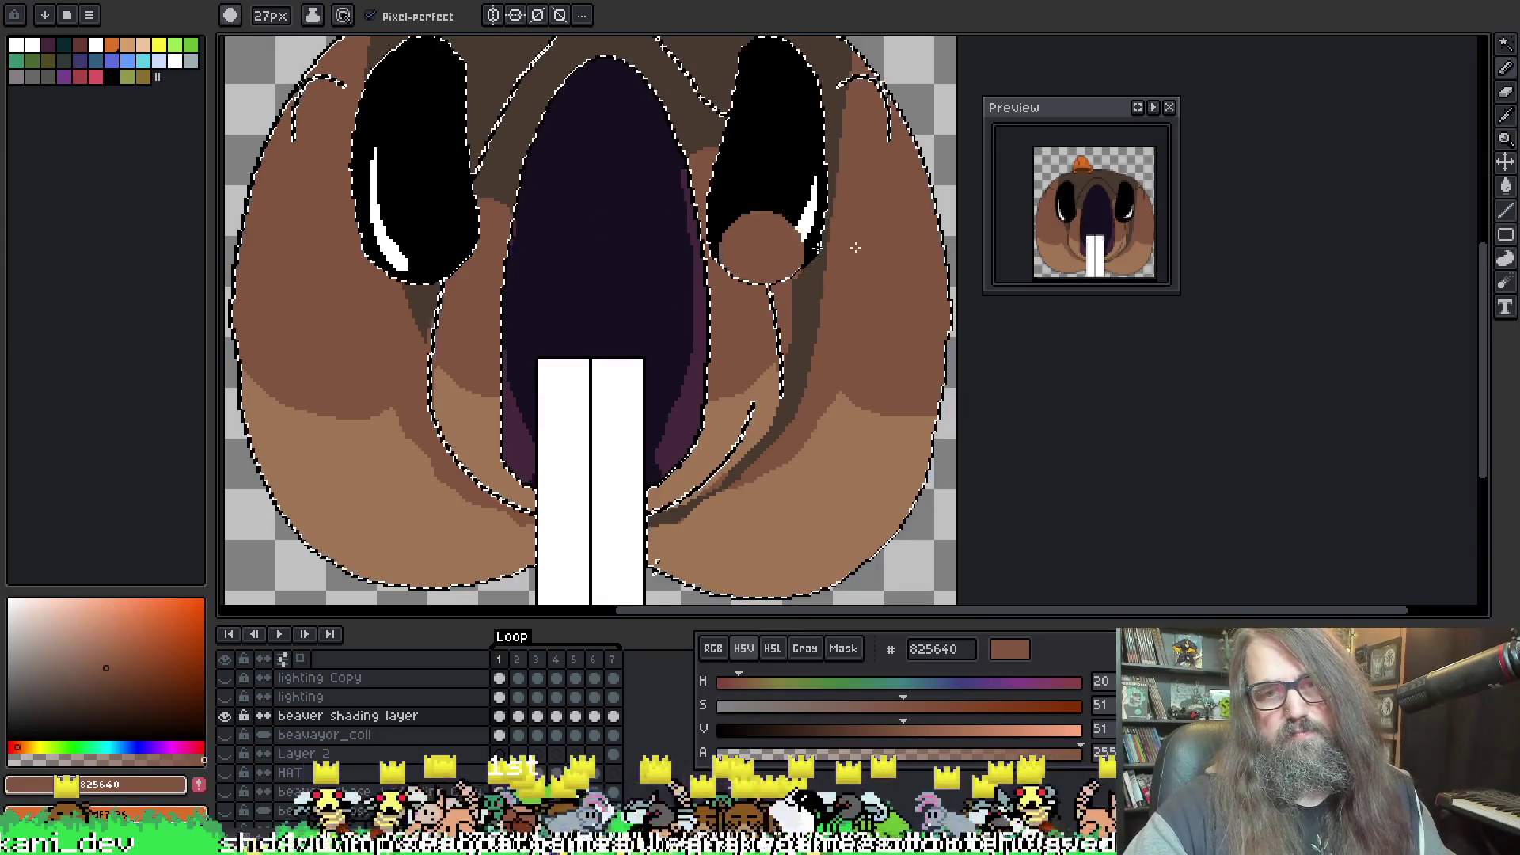
scroll(797, 346, "down", 2)
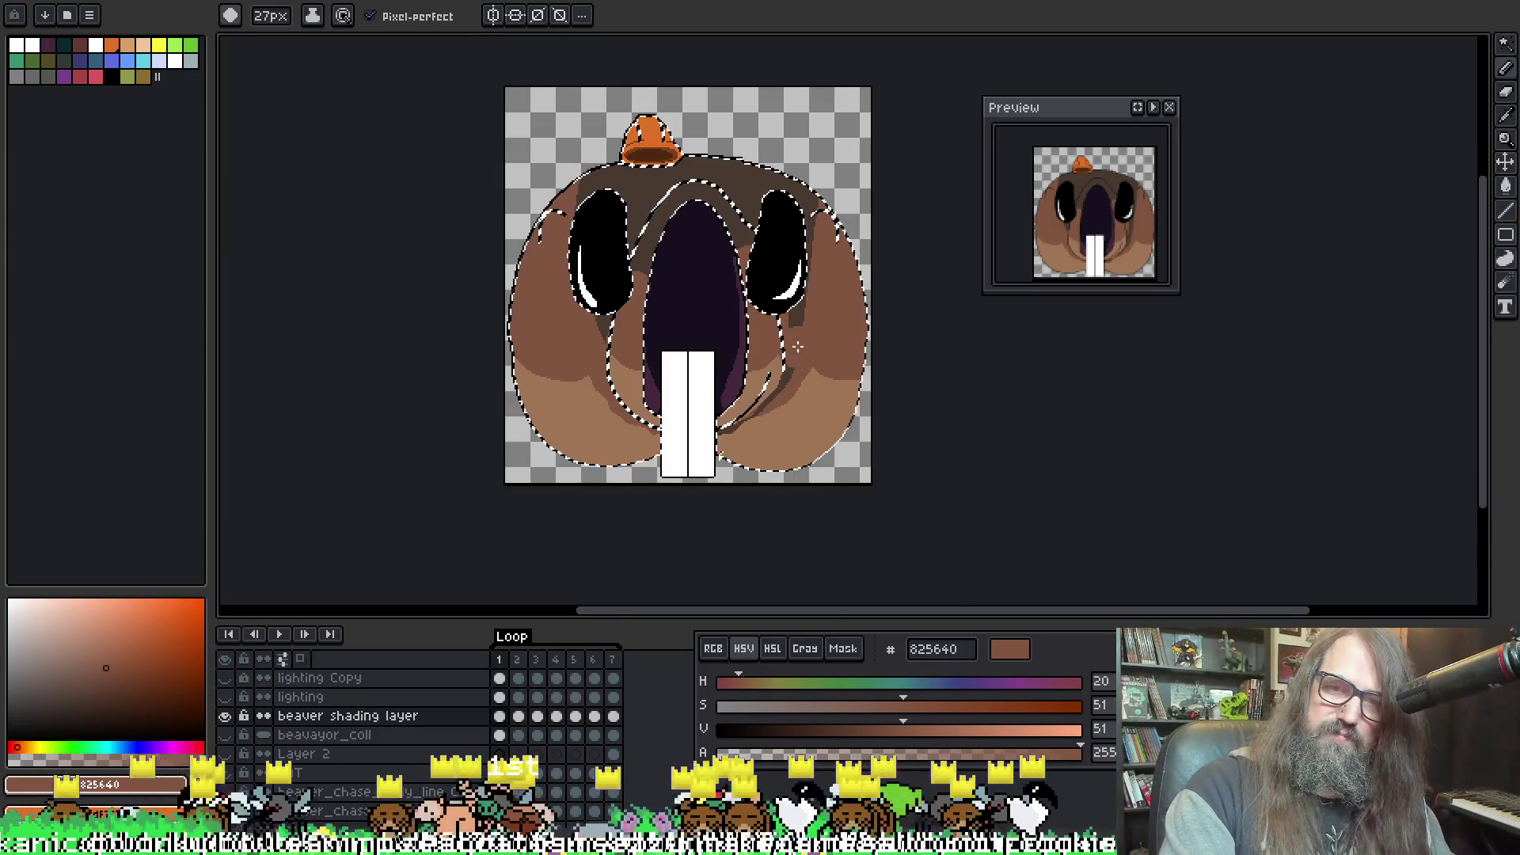
scroll(673, 372, "up", 2)
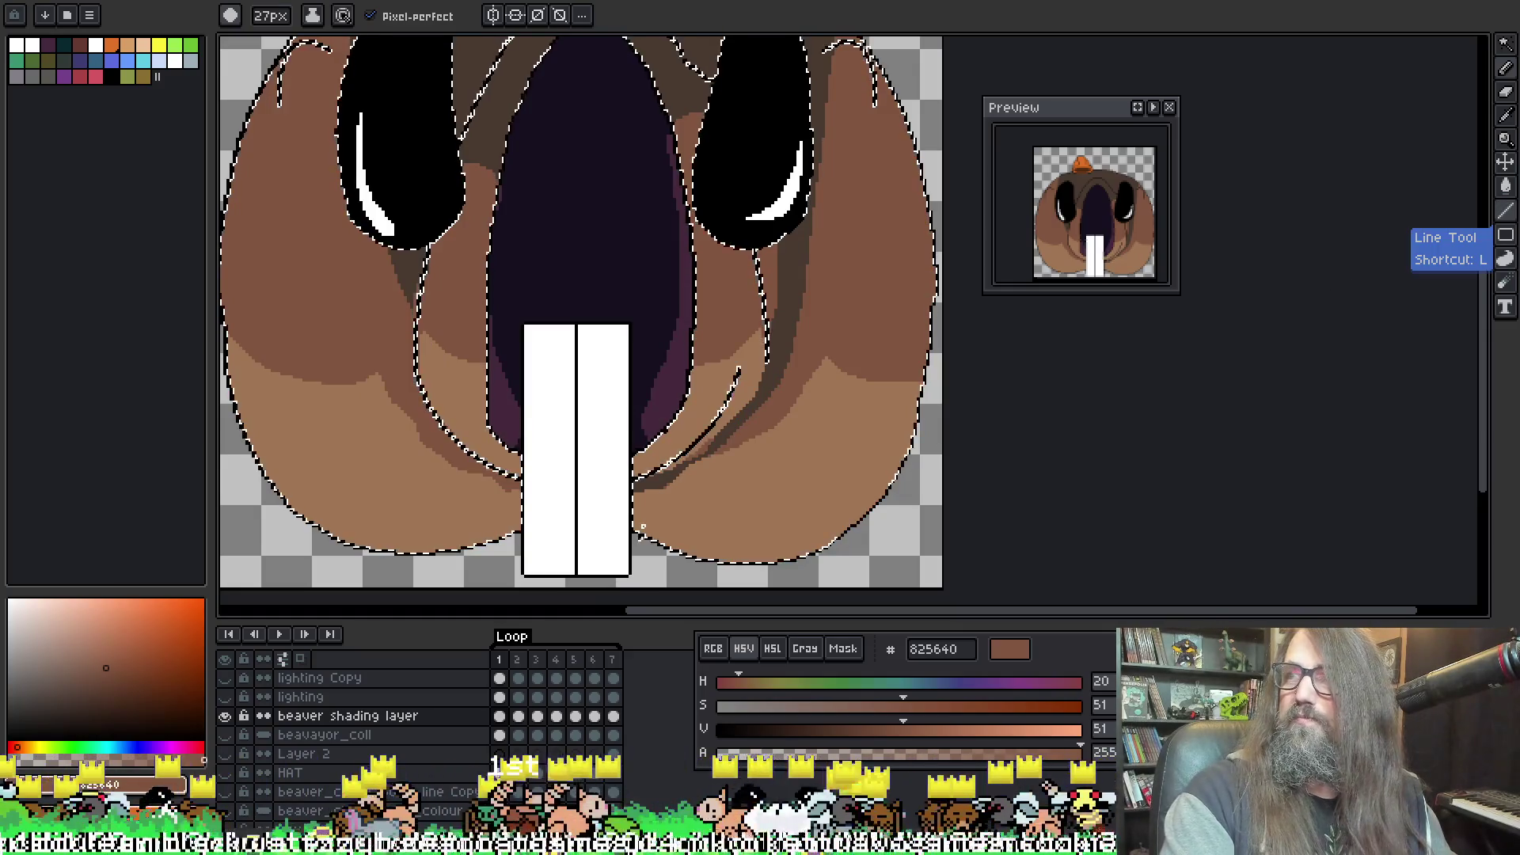
left_click_drag(779, 378, 828, 421)
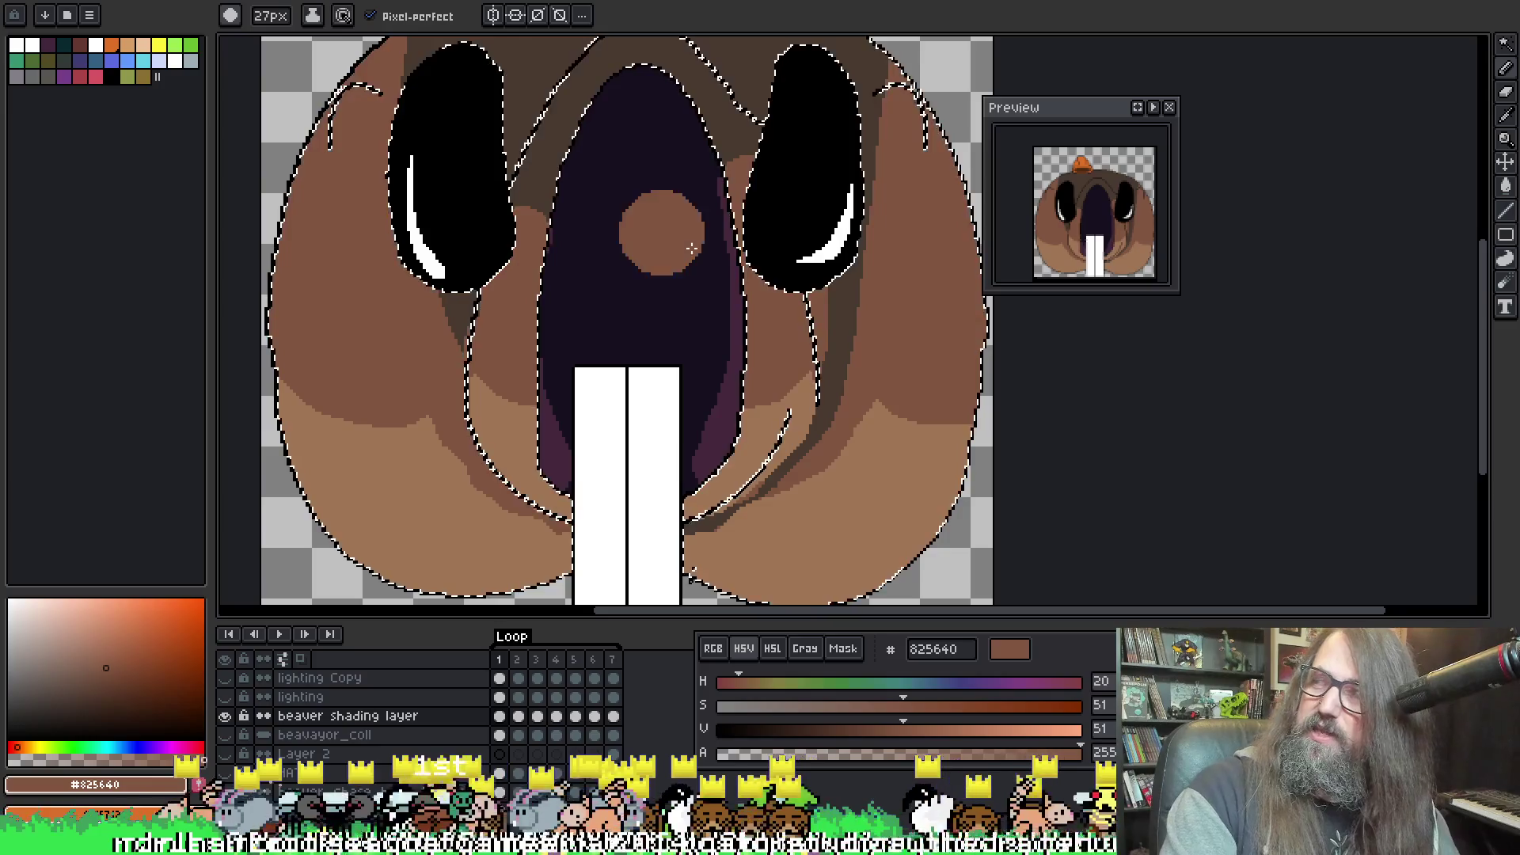
left_click_drag(663, 332, 669, 317)
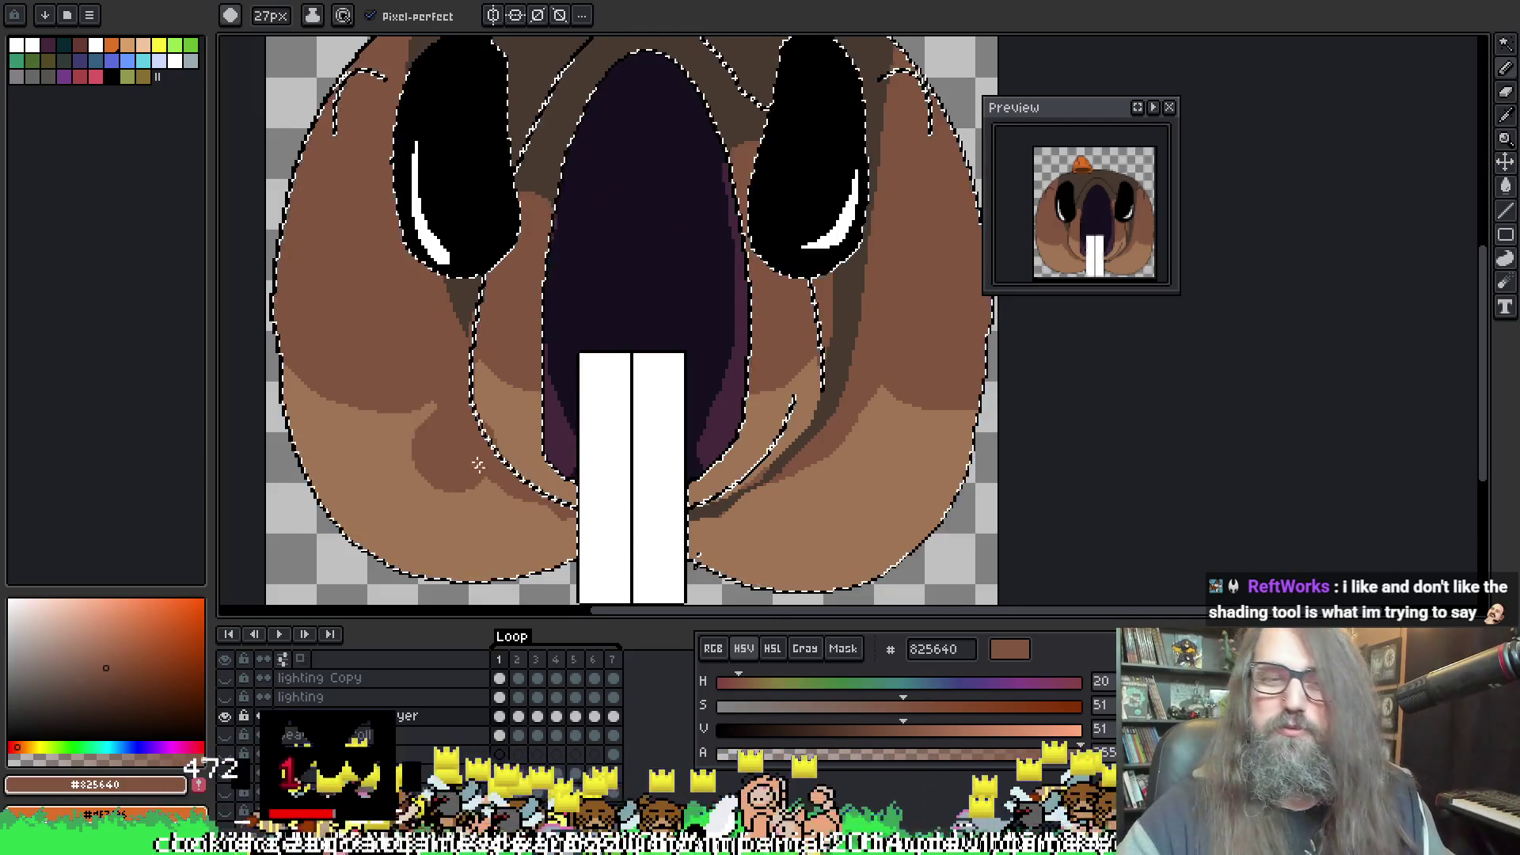
Step: Dab 825640 onto the right inner cheek, undoing a dark blob and a stray light-brown stroke
left_click_drag(430, 350, 411, 326)
left_click(779, 259)
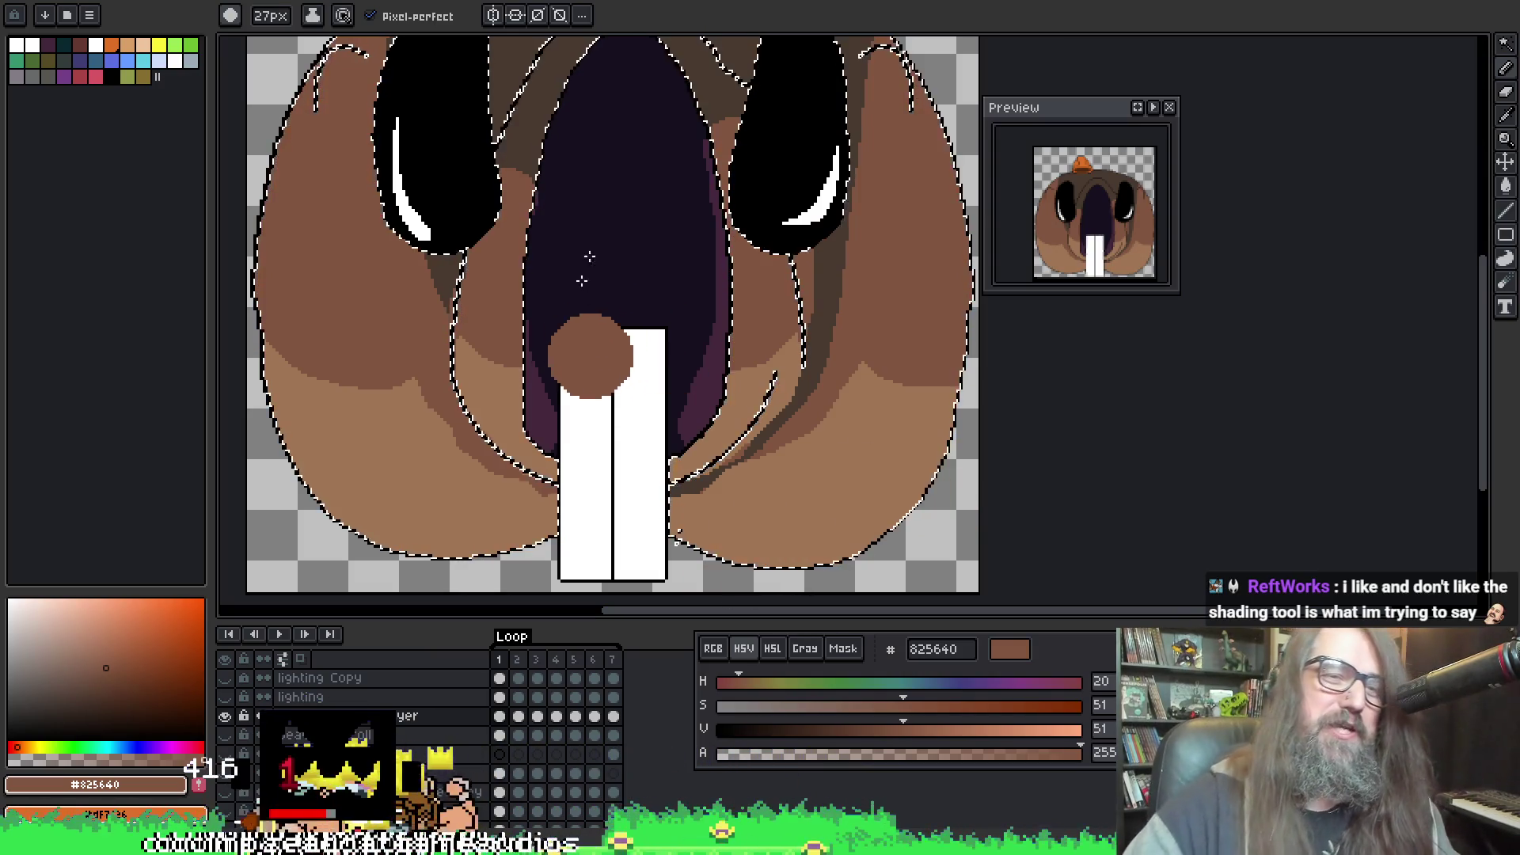
mouse_move(600, 358)
left_mouse_down()
mouse_move(589, 439)
mouse_move(577, 312)
left_mouse_up()
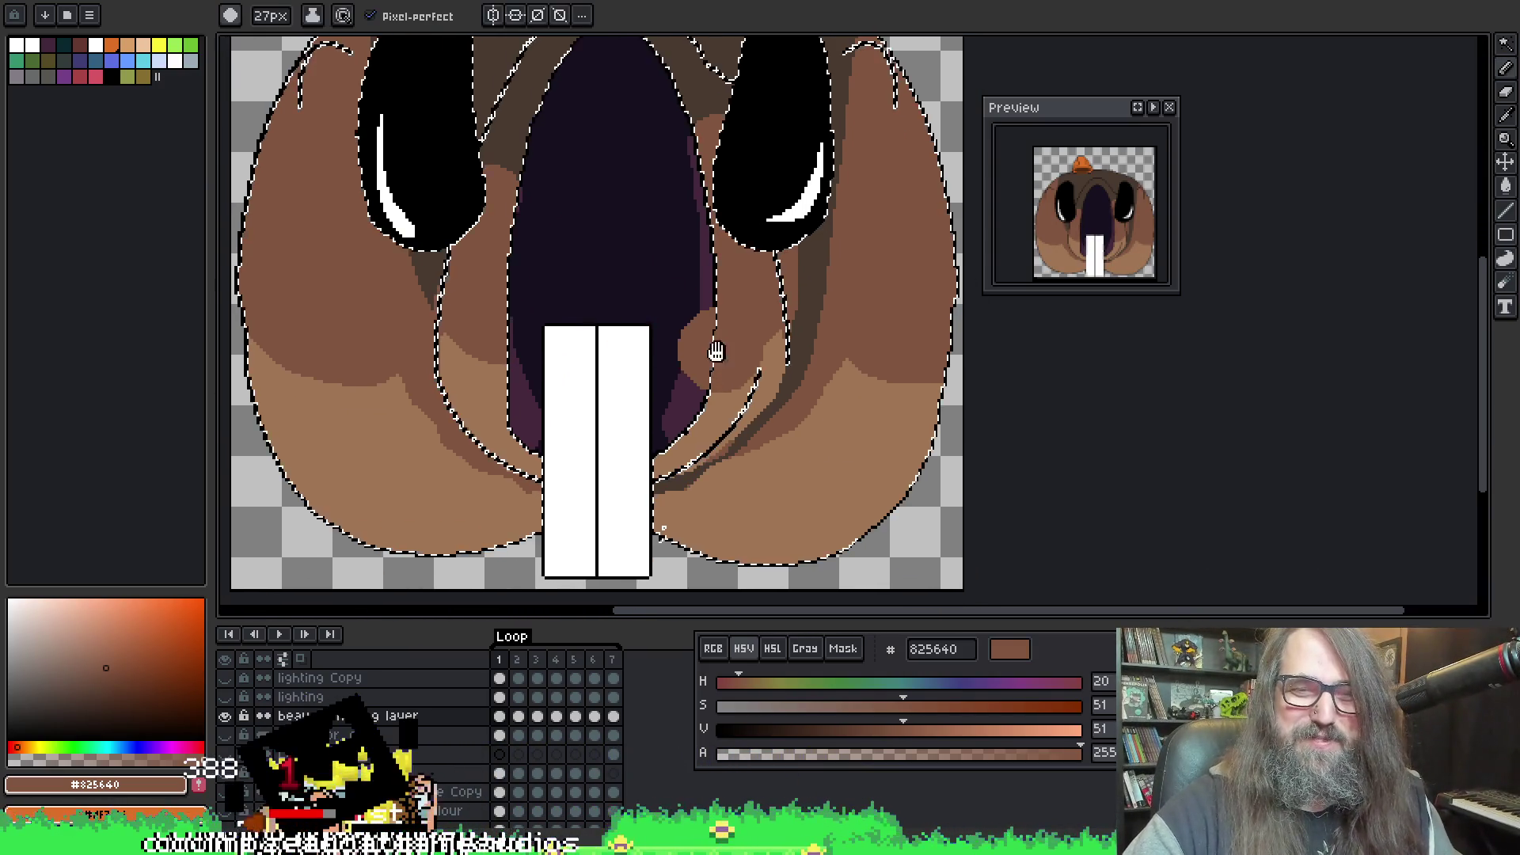
left_click_drag(704, 451, 736, 475)
key("ctrl+z")
left_click(706, 510, "alt")
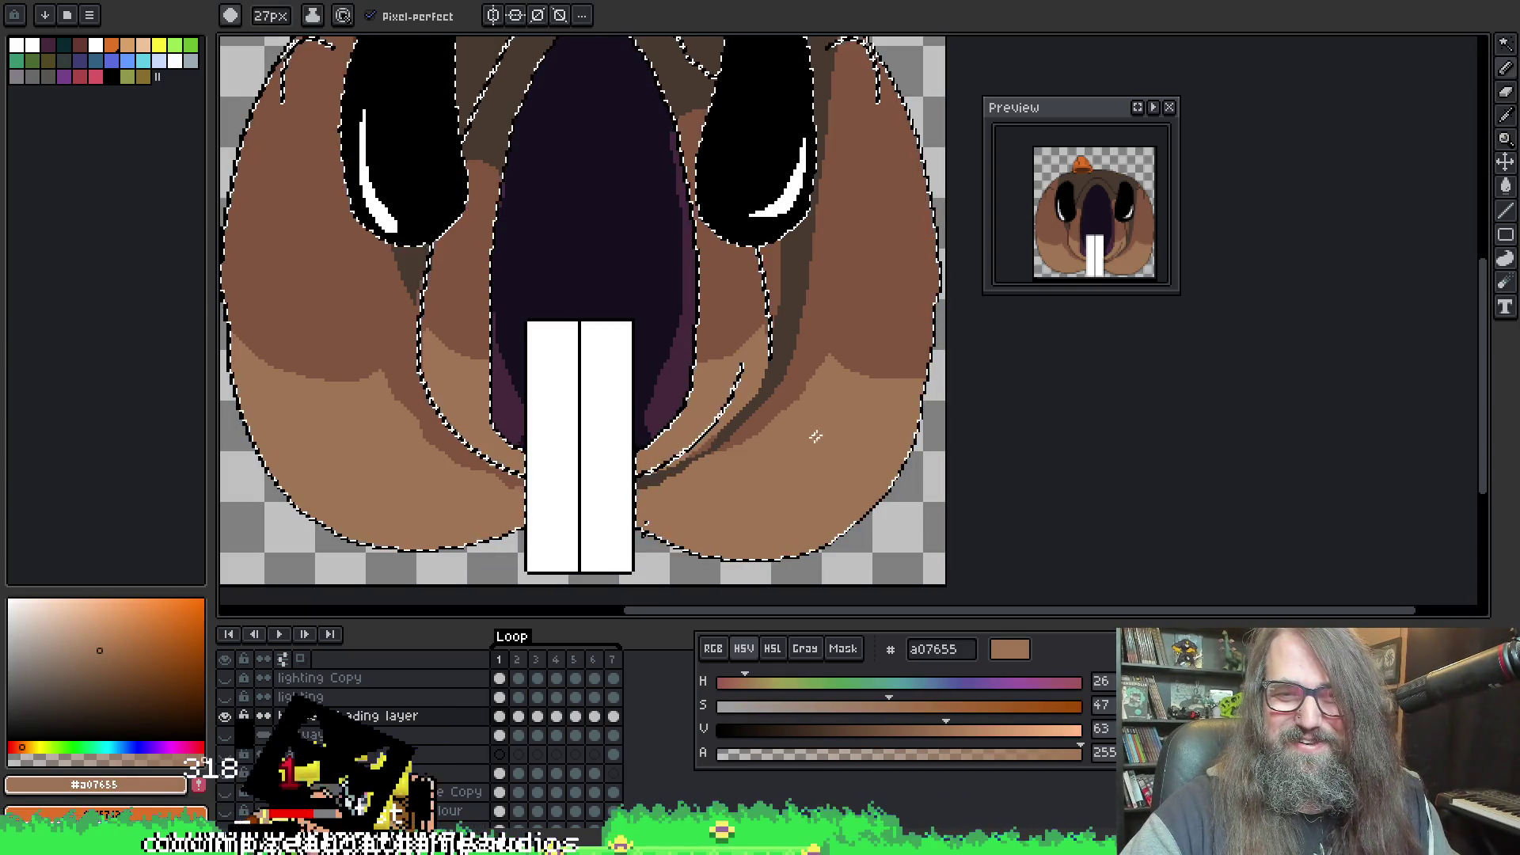
key("ctrl+z")
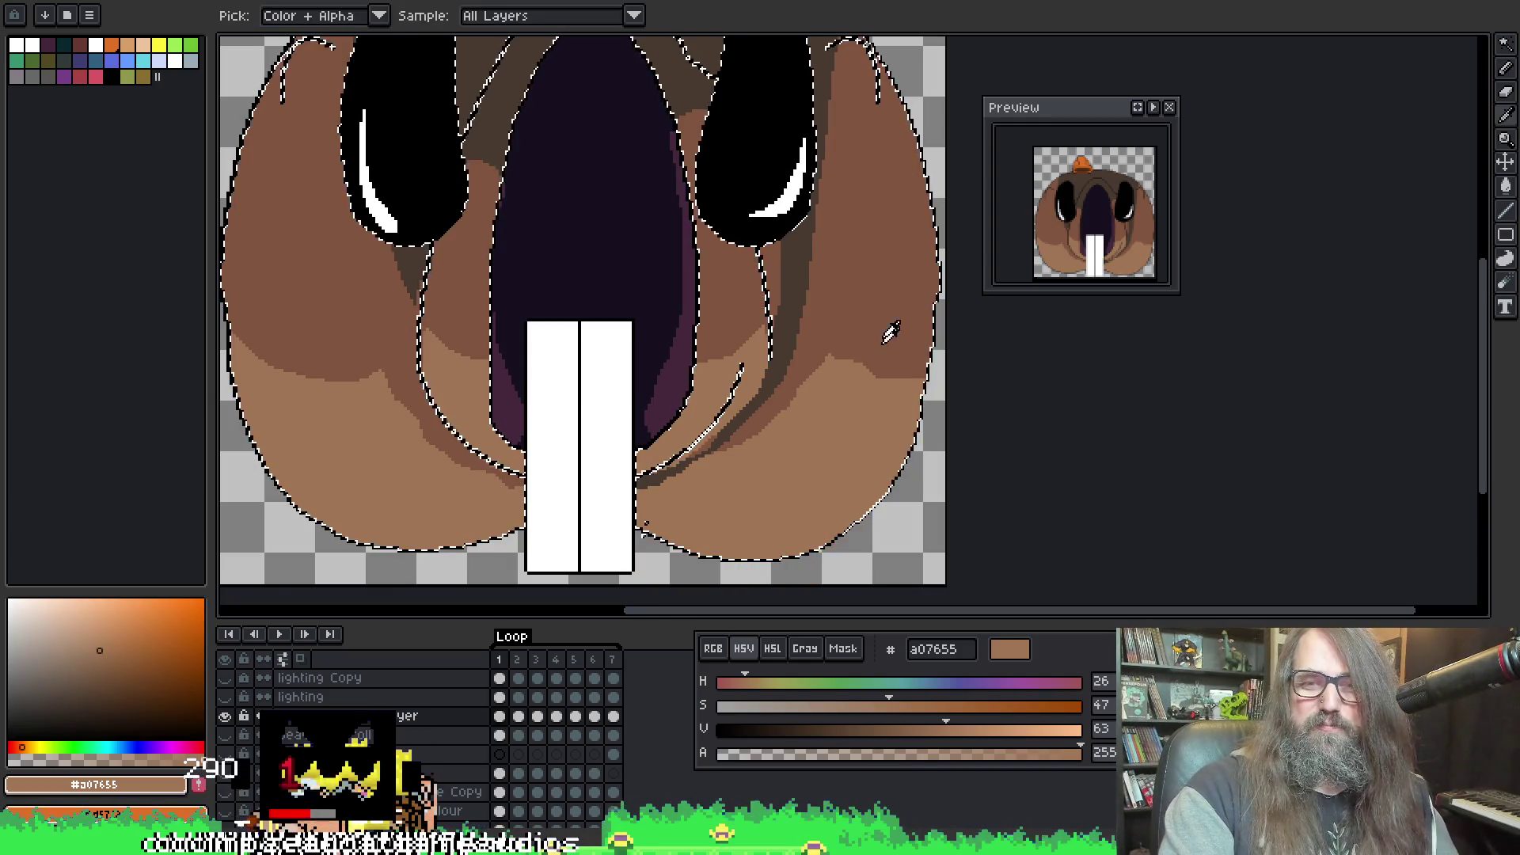
left_click(889, 330, "alt")
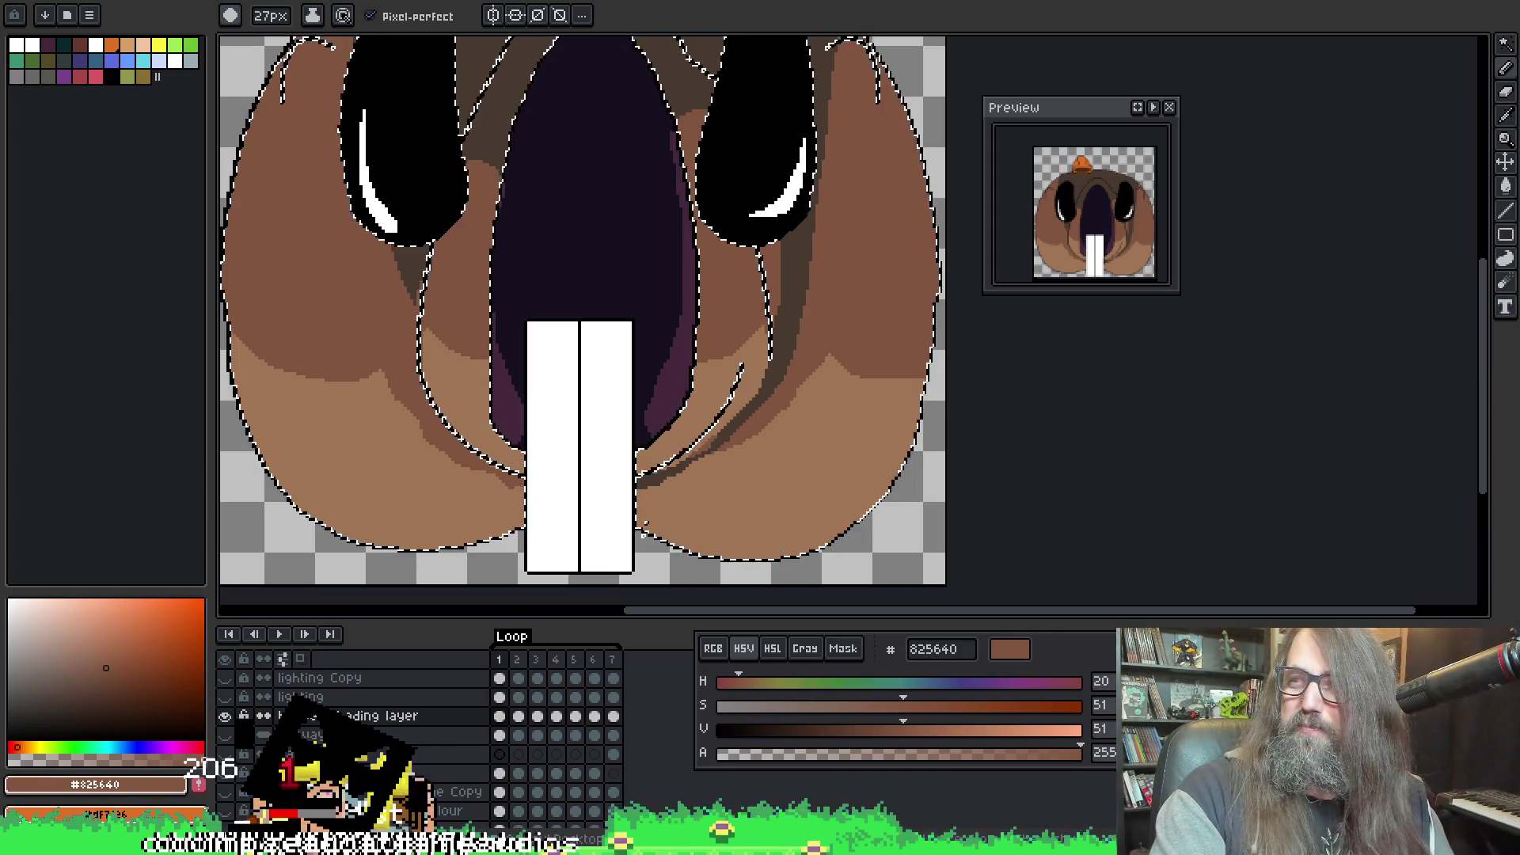
Step: Drop the selection around the beaver face and re-center the whole sprite in view
scroll(543, 340, "down", 2)
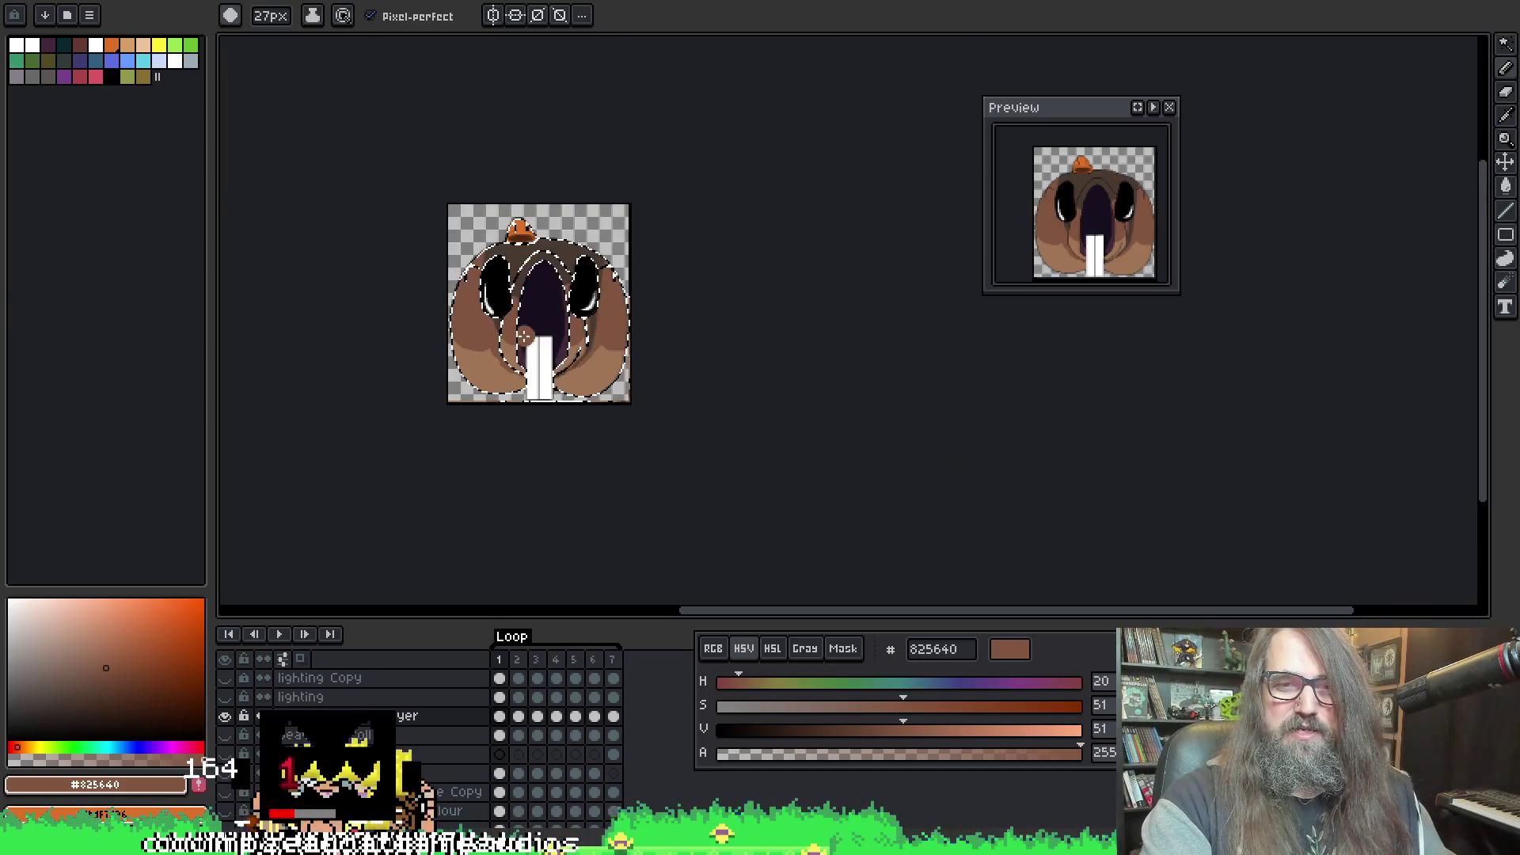
key("Return")
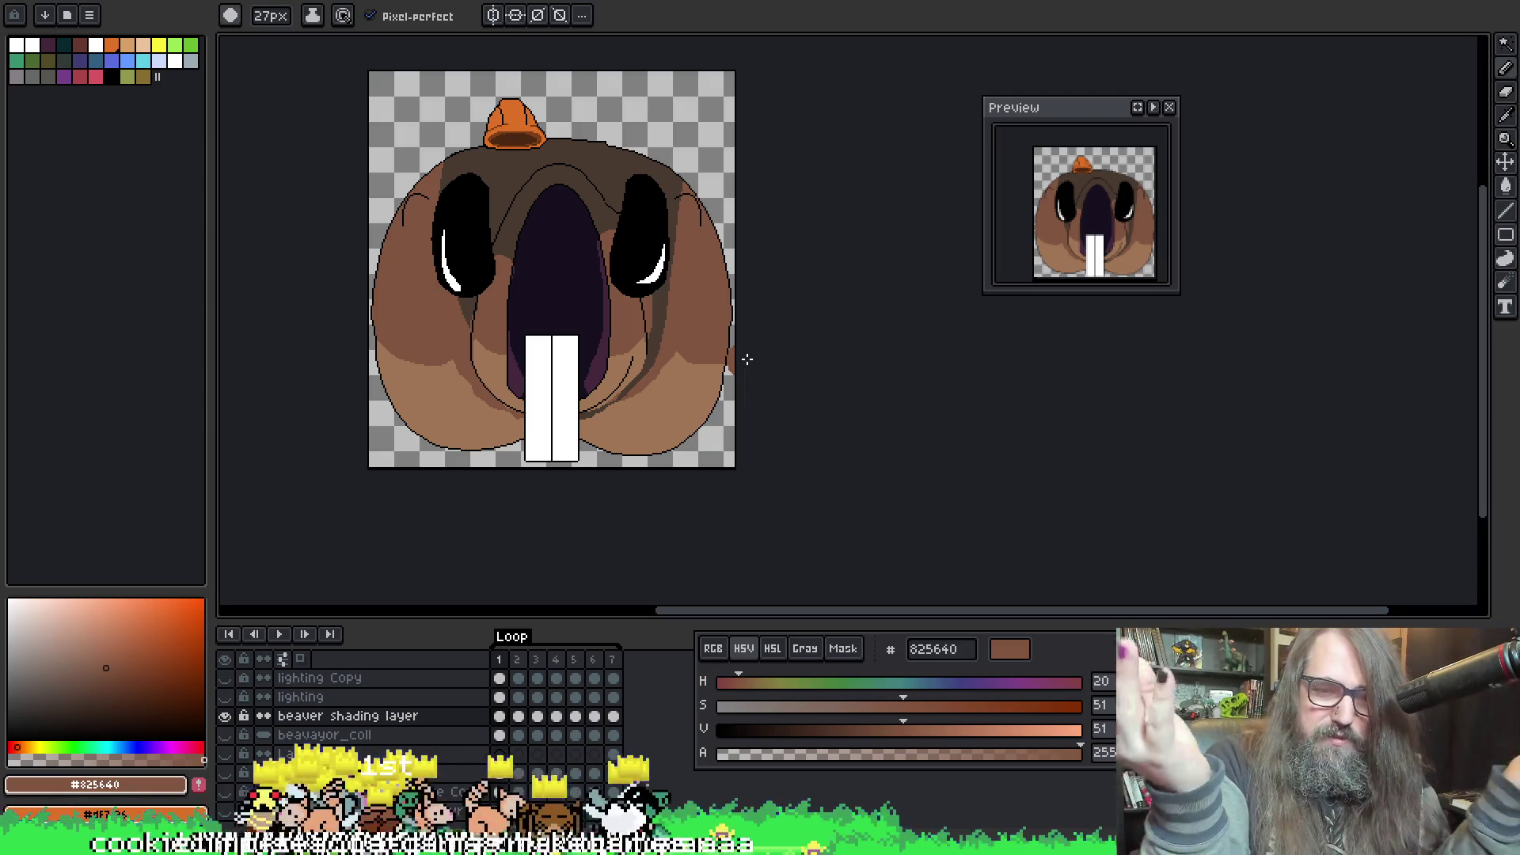
left_click_drag(804, 442, 812, 453)
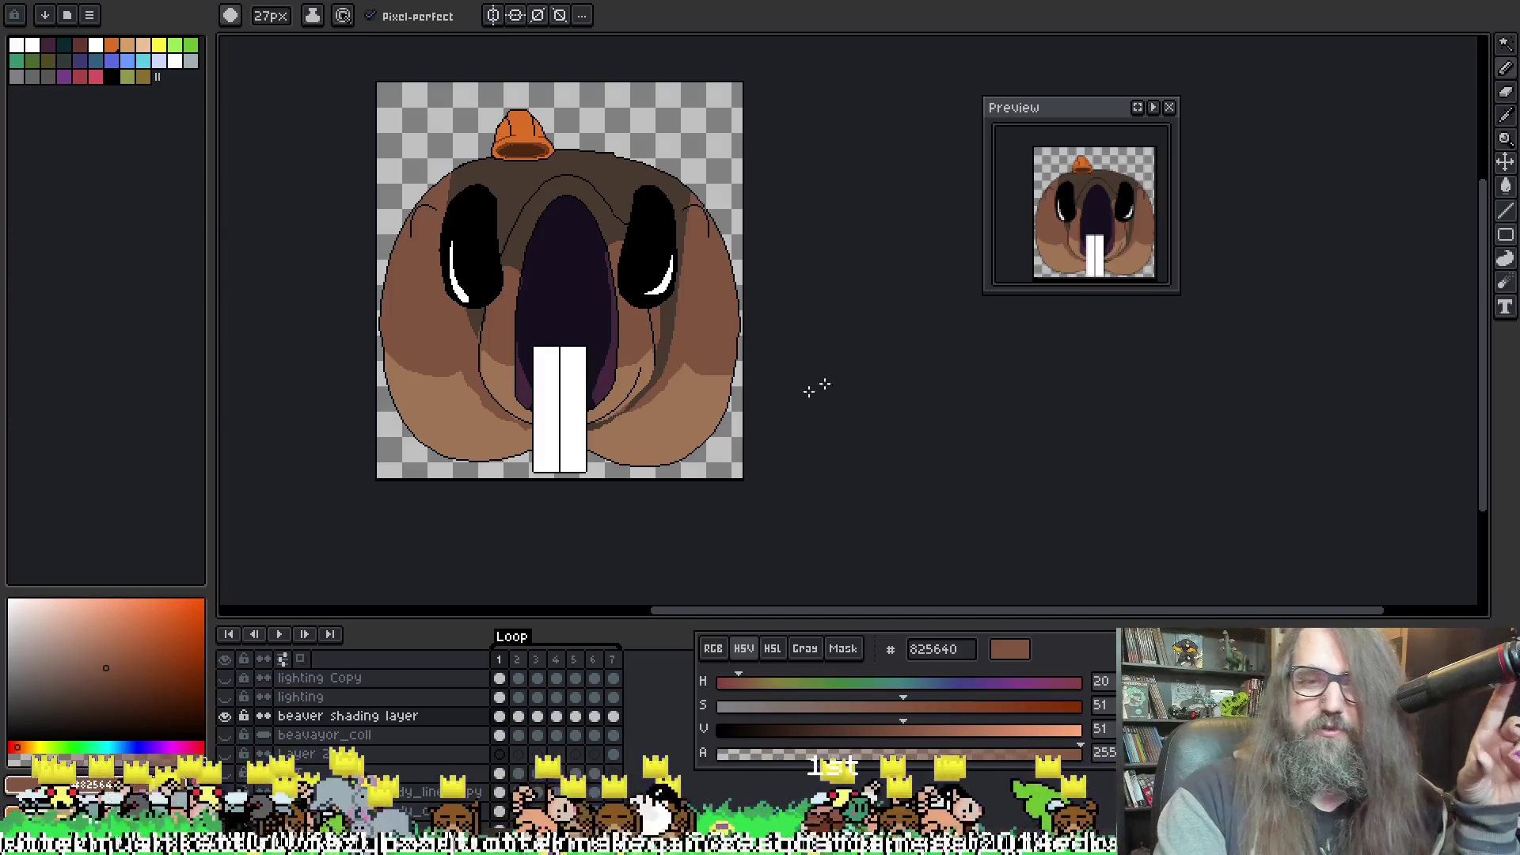
Step: Start the 7-frame beaver animation playing from frame 2 in the timeline
left_click(517, 659)
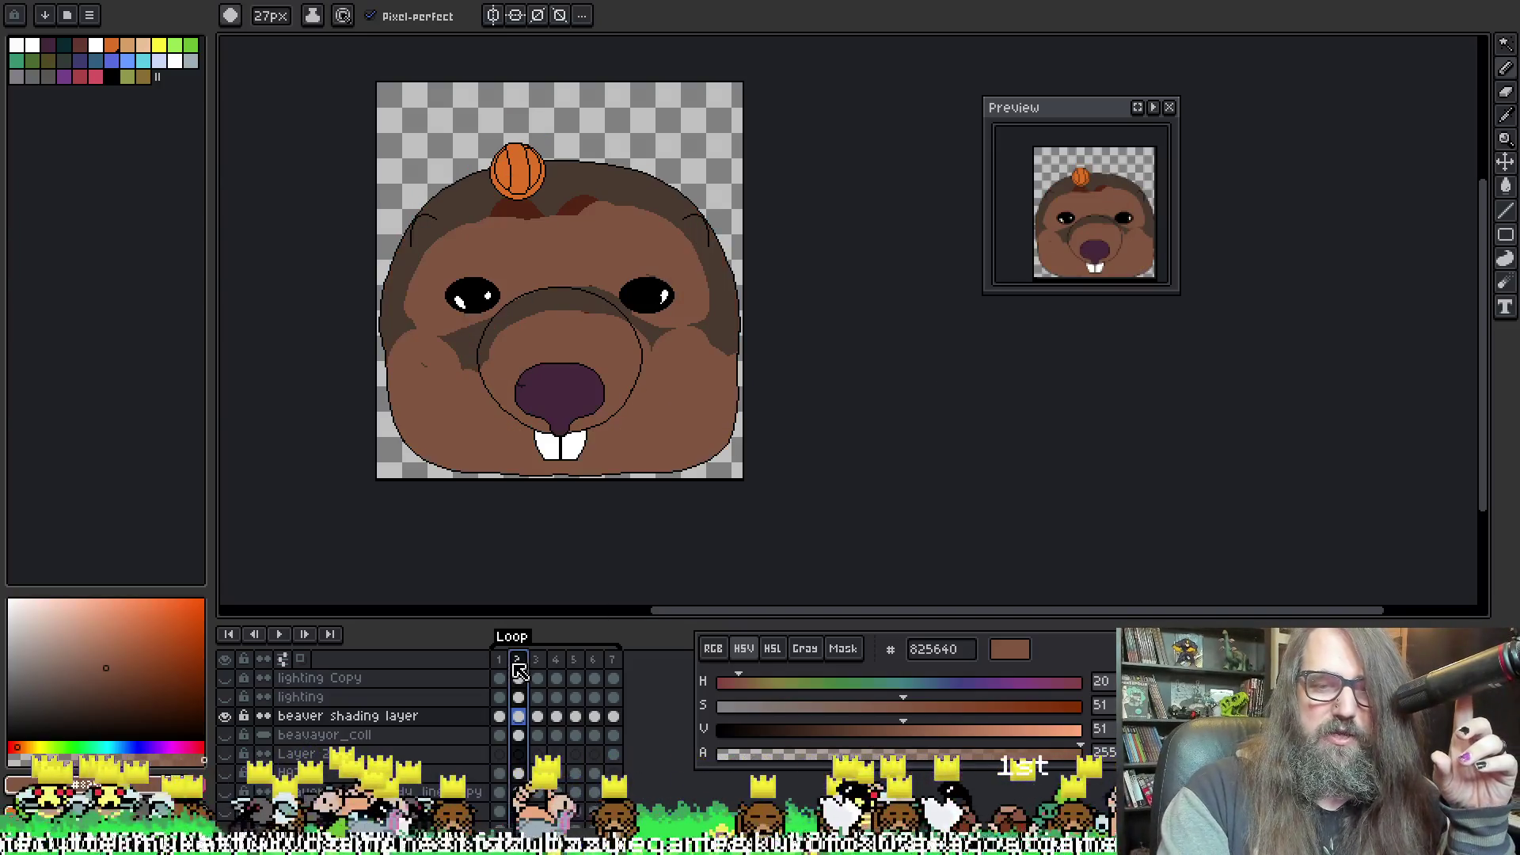
left_click(280, 634)
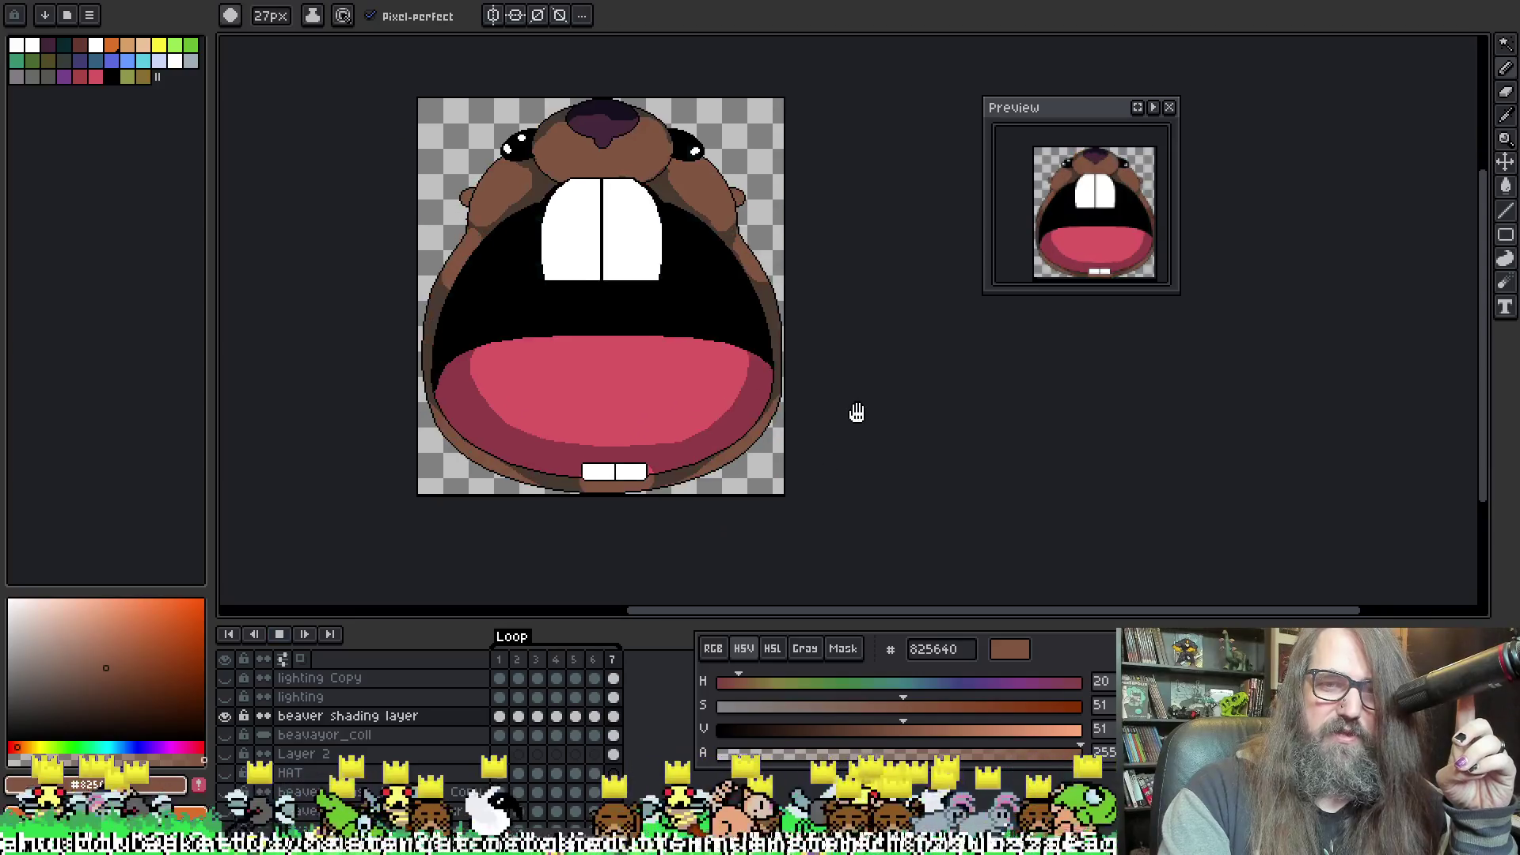